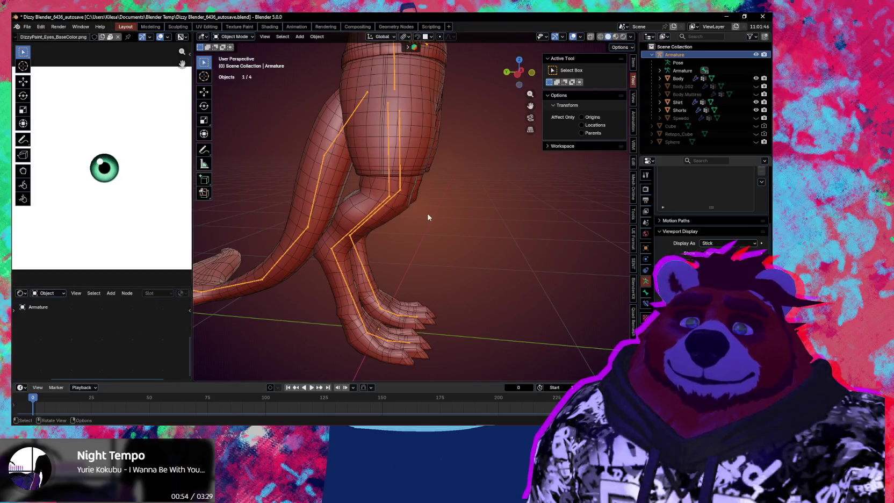
- In Pose Mode, pick the right upper leg bone and try X-axis rotations, cancelling twice
{"action": "mouse_move", "coordinate": [428, 217]}
{"action": "middle_mouse_down"}
{"action": "mouse_move", "coordinate": [406, 219]}
{"action": "mouse_move", "coordinate": [373, 268]}
{"action": "mouse_move", "coordinate": [392, 246]}
{"action": "mouse_move", "coordinate": [406, 248]}
{"action": "middle_mouse_up"}
{"action": "key", "text": "ctrl+Tab"}
{"action": "left_click", "coordinate": [382, 214]}
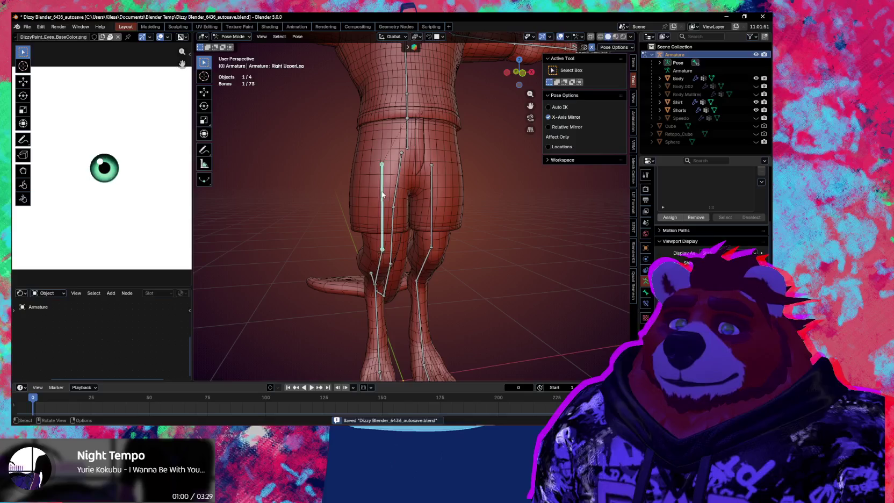
{"action": "key", "text": "r"}
{"action": "key", "text": "x"}
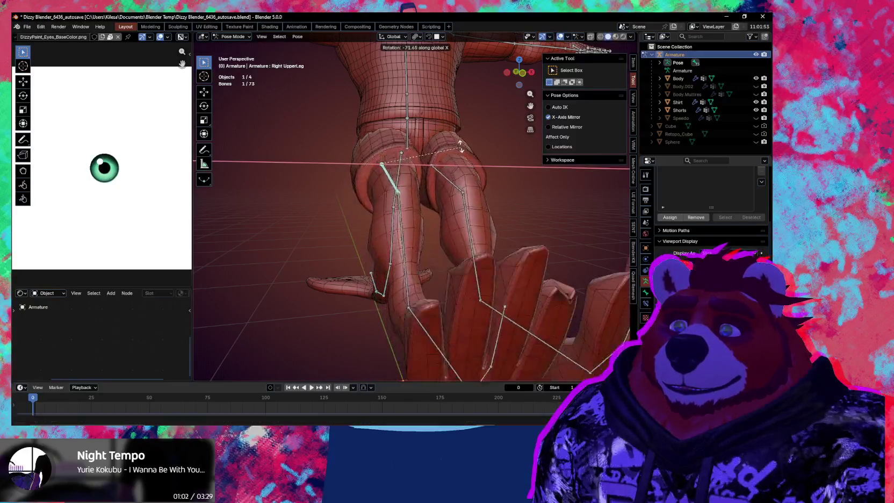
{"action": "right_click", "coordinate": [439, 91]}
{"action": "middle_click_drag", "start_coordinate": [438, 91], "coordinate": [473, 148]}
{"action": "key", "text": "r"}
{"action": "key", "text": "x"}
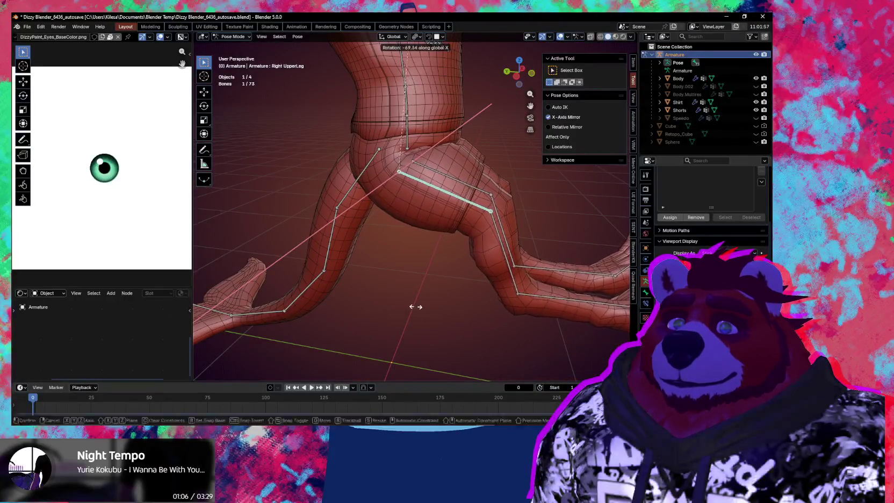
{"action": "right_click", "coordinate": [473, 285]}
- Rotate the right upper leg about -54° on X, then select the Body mesh
{"action": "key", "text": "ctrl+Tab"}
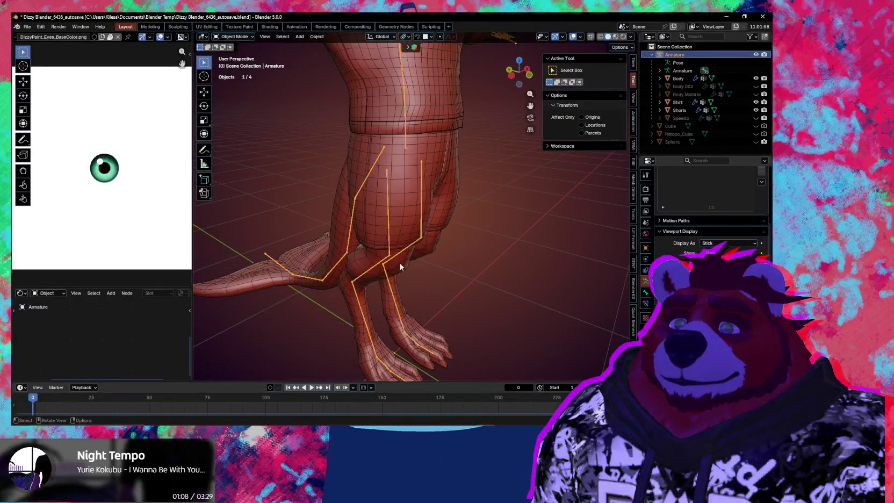
{"action": "middle_click_drag", "start_coordinate": [400, 263], "coordinate": [400, 210]}
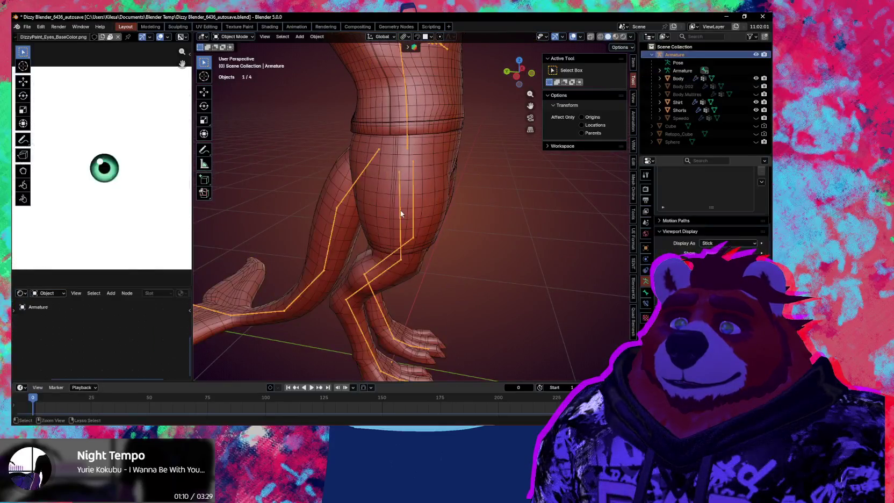
{"action": "key", "text": "ctrl+Tab"}
{"action": "key", "text": "r"}
{"action": "key", "text": "x"}
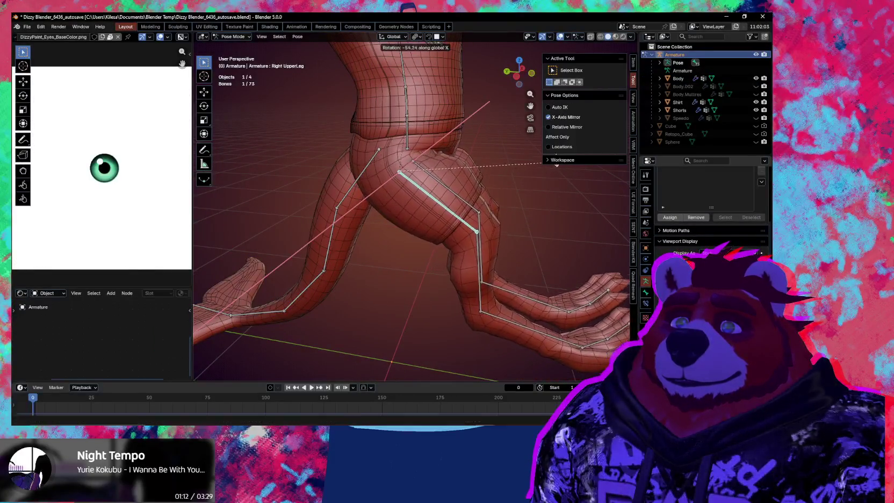
{"action": "left_click", "coordinate": [492, 243]}
{"action": "left_click", "coordinate": [459, 293]}
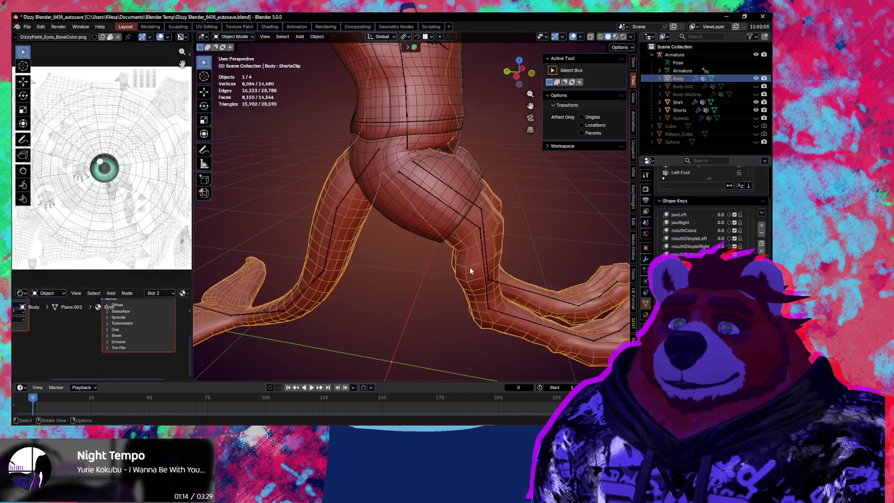
- Put the Body mesh into Sculpt Mode and zoom in close on the hips and thighs
{"action": "key", "text": "ctrl+Tab"}
{"action": "middle_click_drag", "start_coordinate": [435, 343], "coordinate": [459, 269]}
{"action": "scroll", "coordinate": [459, 269], "scroll_direction": "up", "scroll_amount": 3}
{"action": "scroll", "coordinate": [458, 269], "scroll_direction": "up", "scroll_amount": 2}
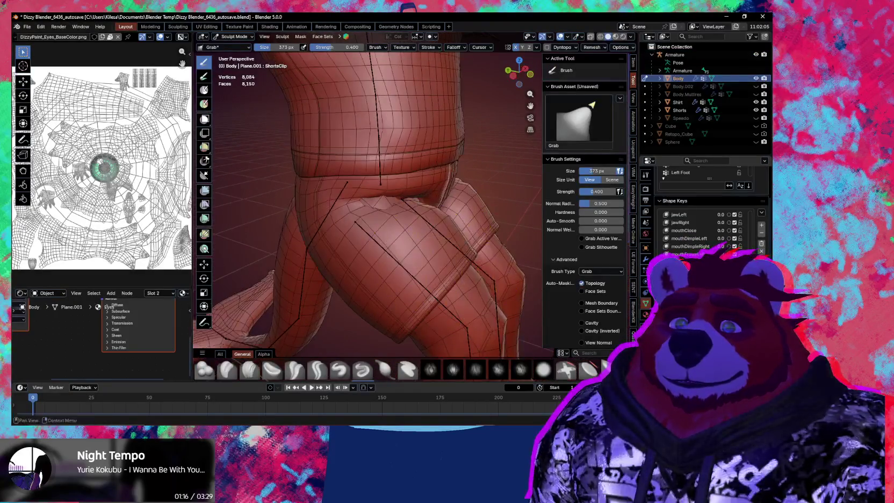
{"action": "scroll", "coordinate": [709, 210], "scroll_direction": "down", "scroll_amount": 5}
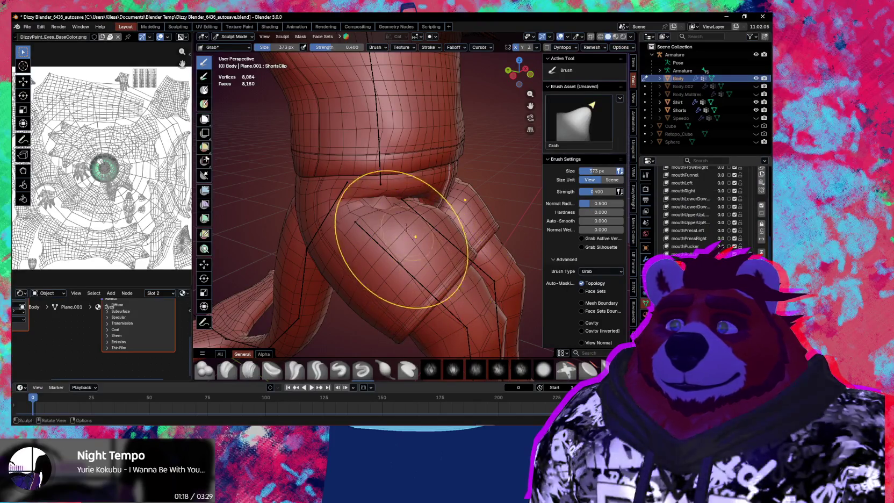
{"action": "scroll", "coordinate": [405, 229], "scroll_direction": "up", "scroll_amount": 3}
{"action": "mouse_move", "coordinate": [406, 228]}
{"action": "middle_mouse_down"}
{"action": "mouse_move", "coordinate": [352, 222]}
{"action": "mouse_move", "coordinate": [358, 229]}
{"action": "mouse_move", "coordinate": [394, 228]}
{"action": "mouse_move", "coordinate": [349, 170]}
{"action": "mouse_move", "coordinate": [365, 276]}
{"action": "mouse_move", "coordinate": [494, 302]}
{"action": "middle_mouse_up"}
- Select the armature and rotate the right upper leg forward on X in Pose Mode
{"action": "key", "text": "ctrl+Tab"}
{"action": "left_click", "coordinate": [401, 274]}
{"action": "key", "text": "ctrl+Tab"}
{"action": "left_click", "coordinate": [495, 302]}
{"action": "key", "text": "r"}
{"action": "key", "text": "x"}
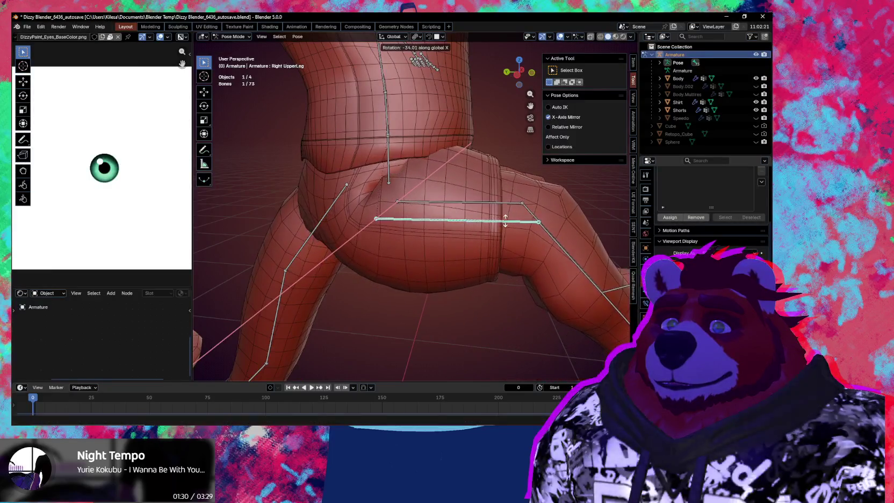
{"action": "key", "text": "Return"}
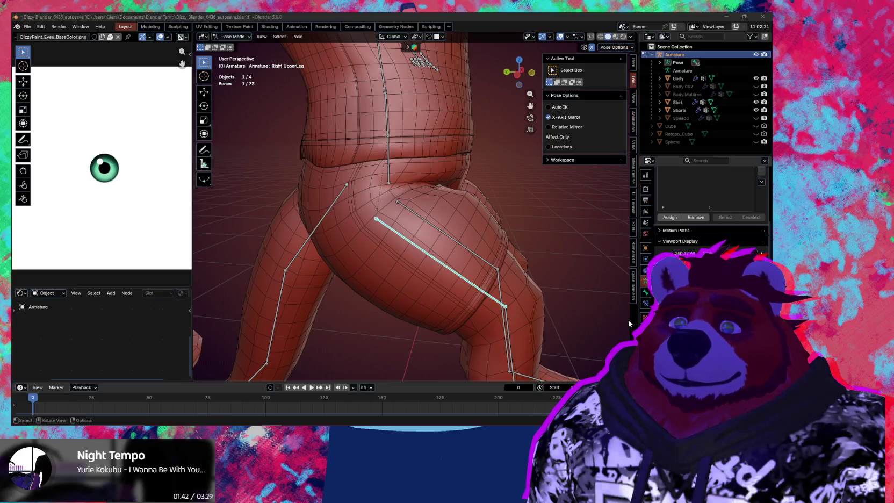
{"action": "middle_click_drag", "start_coordinate": [626, 322], "coordinate": [473, 327]}
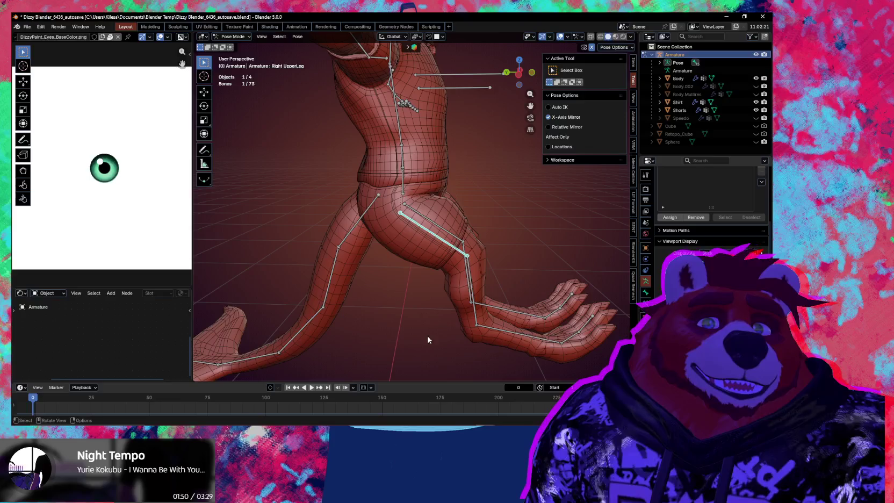
{"action": "middle_click_drag", "start_coordinate": [352, 378], "coordinate": [483, 314]}
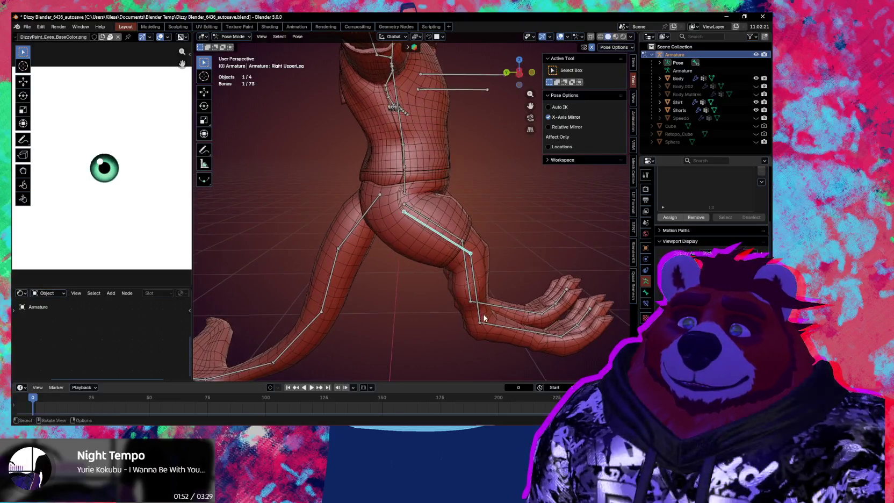
- Start another X rotation of the leg, cancel it, and look closer at the torso
{"action": "key", "text": "r"}
{"action": "key", "text": "x"}
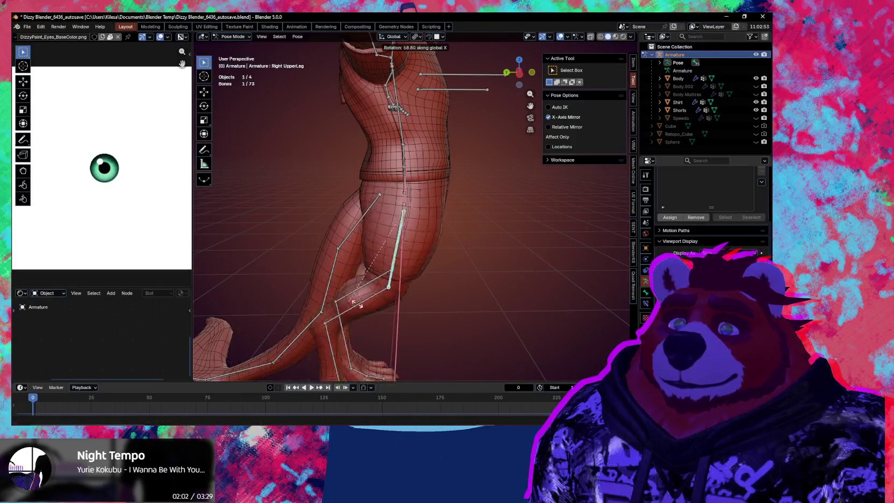
{"action": "right_click", "coordinate": [455, 287]}
{"action": "middle_click_drag", "start_coordinate": [425, 279], "coordinate": [446, 286]}
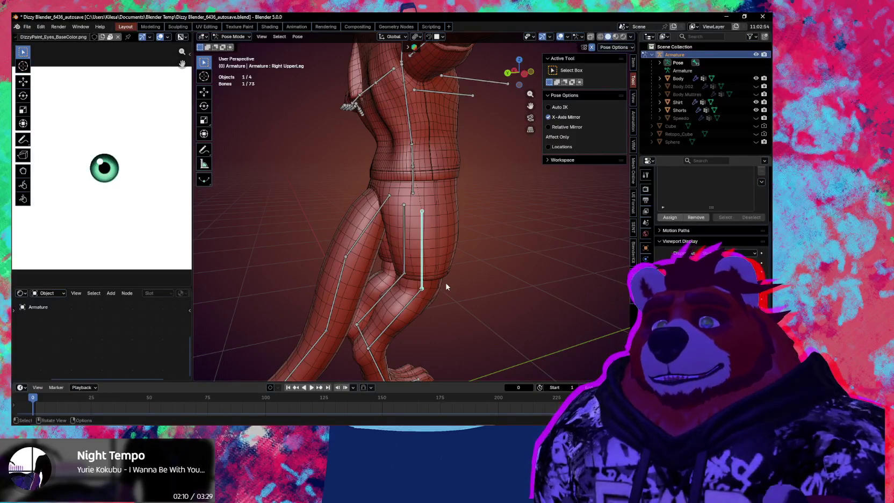
{"action": "middle_click_drag", "start_coordinate": [450, 279], "coordinate": [445, 246], "text": "ctrl"}
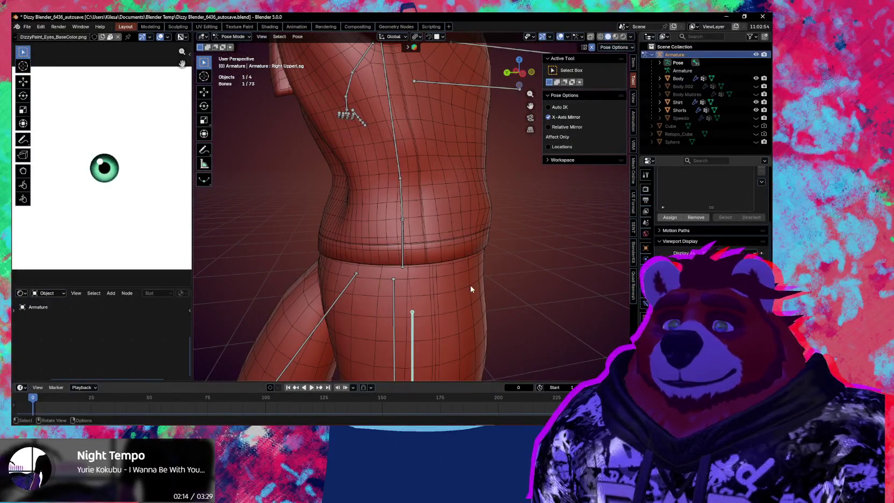
{"action": "mouse_move", "coordinate": [471, 289]}
{"action": "middle_mouse_down", "text": "ctrl"}
{"action": "mouse_move", "coordinate": [441, 207]}
{"action": "mouse_move", "coordinate": [428, 283]}
{"action": "mouse_move", "coordinate": [375, 130]}
{"action": "mouse_move", "coordinate": [371, 170]}
{"action": "mouse_move", "coordinate": [414, 220]}
{"action": "mouse_move", "coordinate": [379, 207]}
{"action": "middle_mouse_up", "text": "ctrl"}
- Back in Object Mode, uncheck Display Wire on the shirt via Quick Favorites
{"action": "key", "text": "ctrl+Tab"}
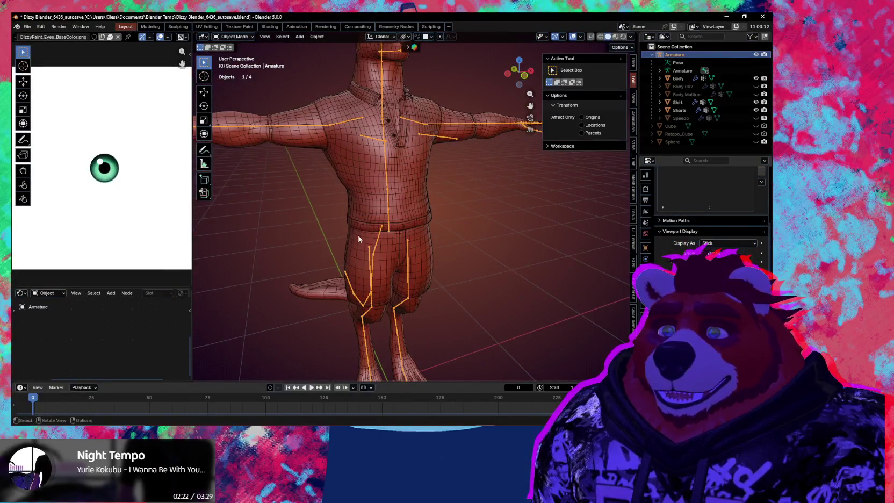
{"action": "left_click", "coordinate": [359, 239]}
{"action": "left_click", "coordinate": [362, 197], "text": "shift"}
{"action": "key", "text": "q"}
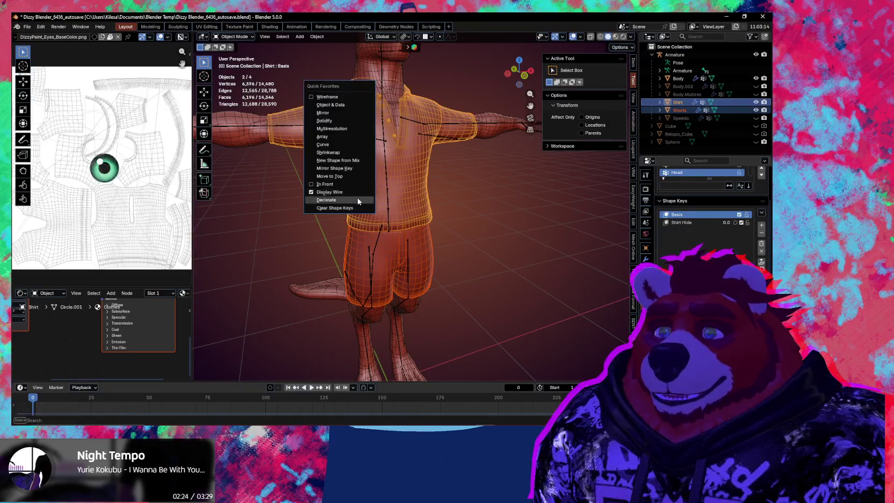
{"action": "left_click", "coordinate": [354, 191]}
- Uncheck Display Wire on the shorts and then on the body mesh
{"action": "middle_click_drag", "start_coordinate": [250, 149], "coordinate": [299, 195]}
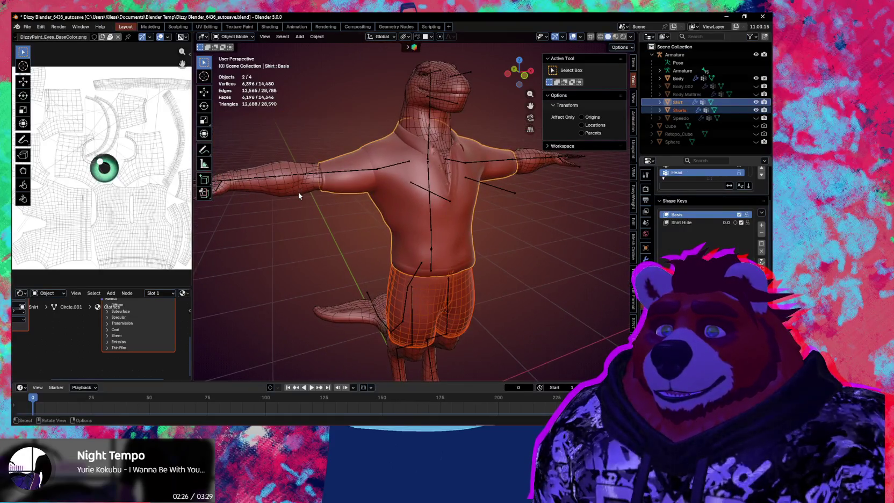
{"action": "left_click", "coordinate": [421, 292]}
{"action": "key", "text": "q"}
{"action": "left_click", "coordinate": [414, 304]}
{"action": "mouse_move", "coordinate": [340, 240]}
{"action": "middle_mouse_down"}
{"action": "mouse_move", "coordinate": [363, 209]}
{"action": "mouse_move", "coordinate": [420, 281]}
{"action": "mouse_move", "coordinate": [384, 267]}
{"action": "mouse_move", "coordinate": [454, 256]}
{"action": "mouse_move", "coordinate": [442, 259]}
{"action": "mouse_move", "coordinate": [443, 252]}
{"action": "middle_mouse_up"}
{"action": "left_click", "coordinate": [389, 265]}
{"action": "key", "text": "q"}
{"action": "left_click", "coordinate": [443, 257]}
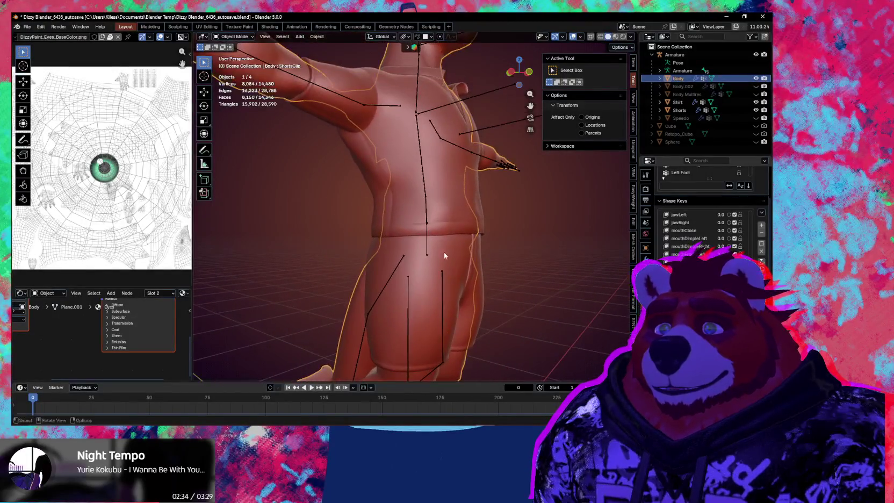
- Inspect the shirt mesh in Edit Mode with overlays hidden, then restore overlays in Object Mode
{"action": "left_click", "coordinate": [444, 207]}
{"action": "mouse_move", "coordinate": [444, 207]}
{"action": "middle_mouse_down"}
{"action": "mouse_move", "coordinate": [418, 235]}
{"action": "mouse_move", "coordinate": [477, 243]}
{"action": "mouse_move", "coordinate": [480, 269]}
{"action": "mouse_move", "coordinate": [421, 237]}
{"action": "mouse_move", "coordinate": [441, 287]}
{"action": "mouse_move", "coordinate": [414, 304]}
{"action": "mouse_move", "coordinate": [482, 314]}
{"action": "middle_mouse_up"}
{"action": "key", "text": "Tab"}
{"action": "scroll", "coordinate": [477, 243], "scroll_direction": "up", "scroll_amount": 3}
{"action": "key", "text": "shift+alt+z"}
{"action": "key", "text": "shift+alt+z"}
{"action": "key", "text": "Tab"}
{"action": "scroll", "coordinate": [433, 315], "scroll_direction": "down", "scroll_amount": 2}
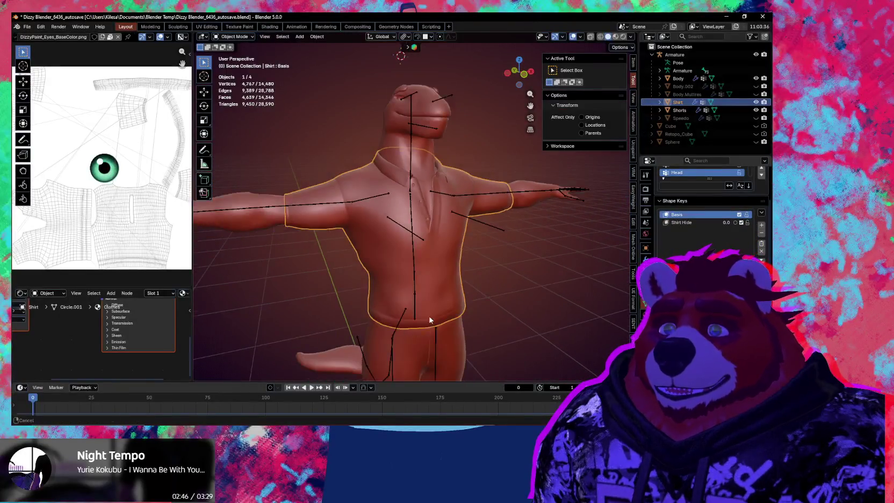
{"action": "scroll", "coordinate": [429, 306], "scroll_direction": "down", "scroll_amount": 2}
{"action": "key", "text": "shift+alt+z"}
- Orbit around the character's back, selecting the shorts and then the shirt
{"action": "mouse_move", "coordinate": [424, 295]}
{"action": "middle_mouse_down"}
{"action": "mouse_move", "coordinate": [429, 258]}
{"action": "mouse_move", "coordinate": [517, 259]}
{"action": "mouse_move", "coordinate": [431, 233]}
{"action": "mouse_move", "coordinate": [435, 265]}
{"action": "middle_mouse_up"}
{"action": "left_click", "coordinate": [427, 259]}
{"action": "scroll", "coordinate": [435, 266], "scroll_direction": "up", "scroll_amount": 3}
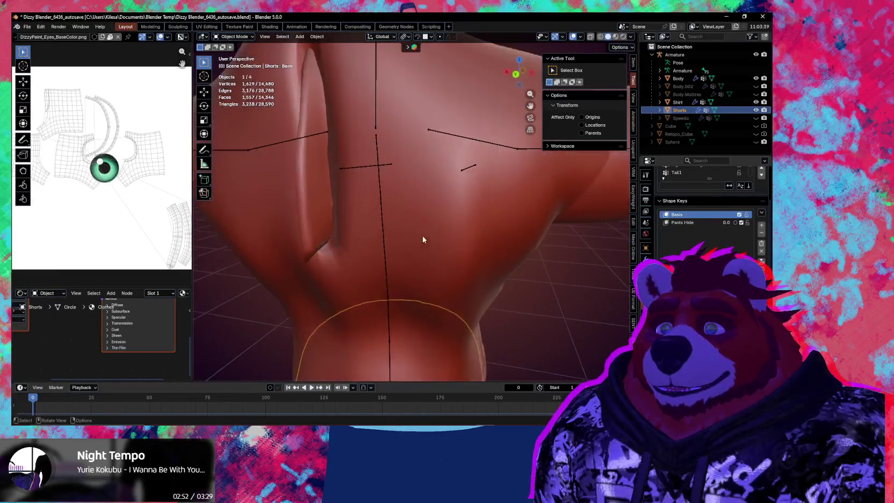
{"action": "scroll", "coordinate": [423, 241], "scroll_direction": "up", "scroll_amount": 3}
{"action": "scroll", "coordinate": [446, 254], "scroll_direction": "down", "scroll_amount": 2}
{"action": "left_click", "coordinate": [457, 225]}
{"action": "mouse_move", "coordinate": [459, 223]}
{"action": "middle_mouse_down"}
{"action": "mouse_move", "coordinate": [421, 236]}
{"action": "mouse_move", "coordinate": [500, 262]}
{"action": "mouse_move", "coordinate": [492, 279]}
{"action": "mouse_move", "coordinate": [435, 274]}
{"action": "mouse_move", "coordinate": [457, 277]}
{"action": "middle_mouse_up"}
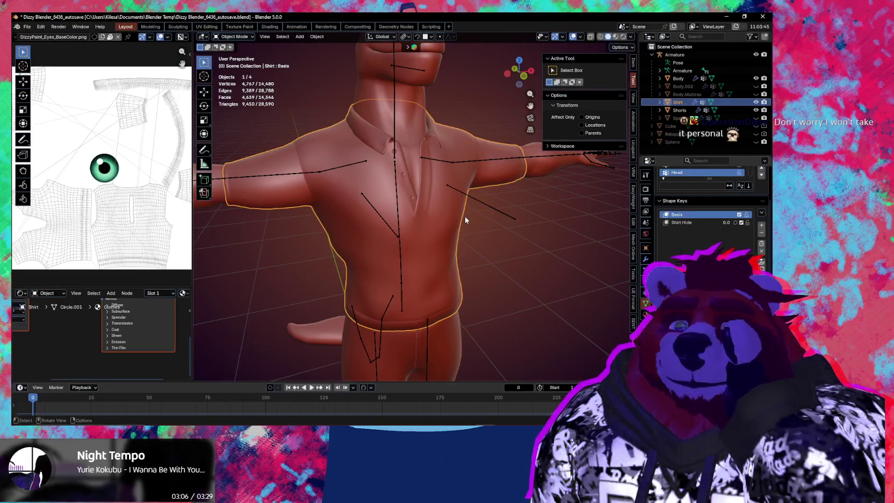
{"action": "left_click", "coordinate": [615, 37]}
{"action": "scroll", "coordinate": [482, 215], "scroll_direction": "up", "scroll_amount": 2}
{"action": "scroll", "coordinate": [467, 207], "scroll_direction": "up", "scroll_amount": 3}
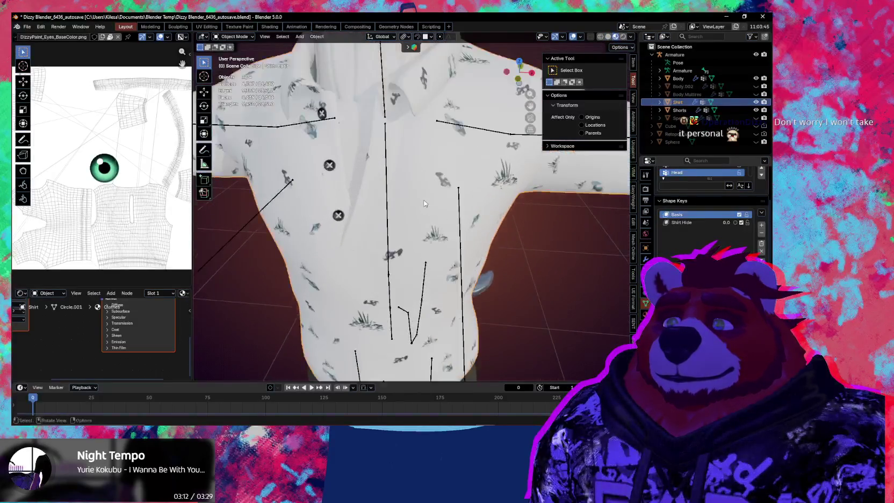
{"action": "scroll", "coordinate": [446, 199], "scroll_direction": "up", "scroll_amount": 3}
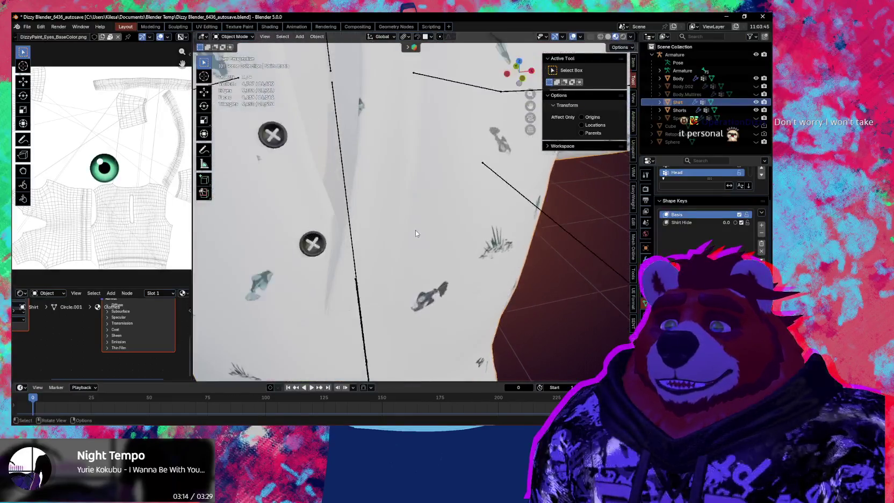
{"action": "mouse_move", "coordinate": [416, 230]}
{"action": "middle_mouse_down"}
{"action": "mouse_move", "coordinate": [442, 200]}
{"action": "mouse_move", "coordinate": [417, 204]}
{"action": "mouse_move", "coordinate": [410, 224]}
{"action": "middle_mouse_up"}
{"action": "scroll", "coordinate": [408, 224], "scroll_direction": "up", "scroll_amount": 2}
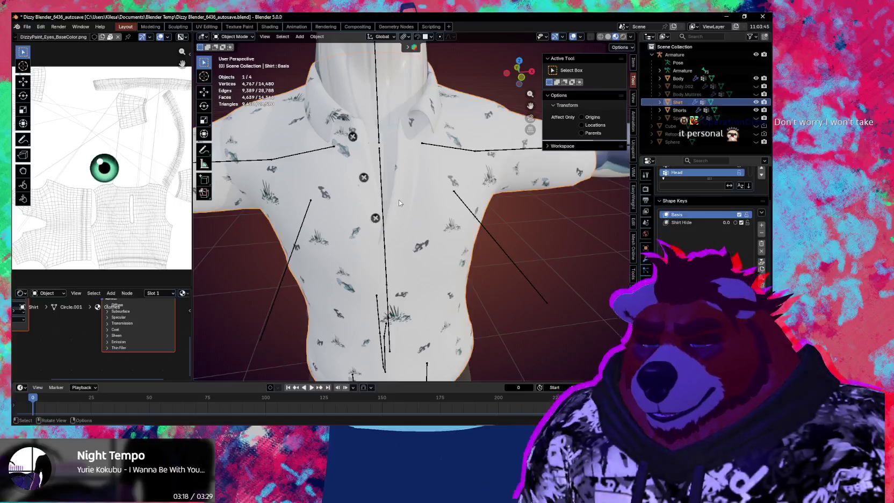
{"action": "scroll", "coordinate": [423, 129], "scroll_direction": "down", "scroll_amount": 3}
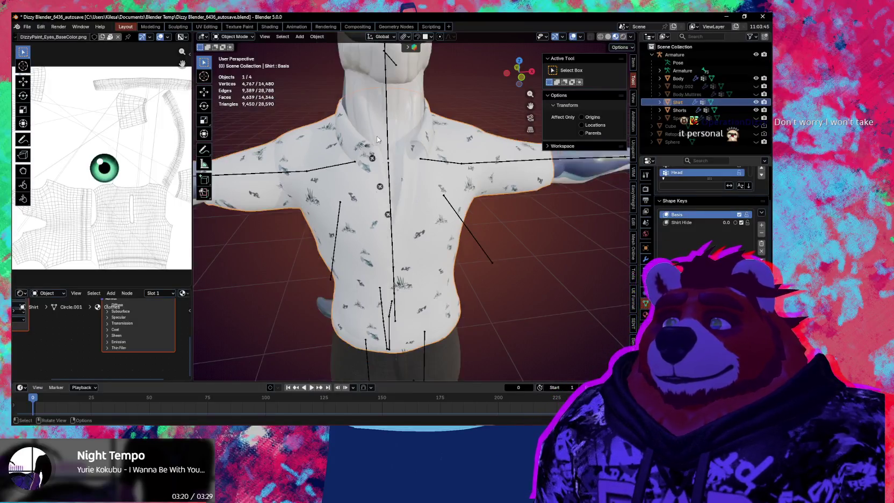
{"action": "mouse_move", "coordinate": [422, 129]}
{"action": "middle_mouse_down"}
{"action": "mouse_move", "coordinate": [379, 245]}
{"action": "mouse_move", "coordinate": [462, 220]}
{"action": "middle_mouse_up"}
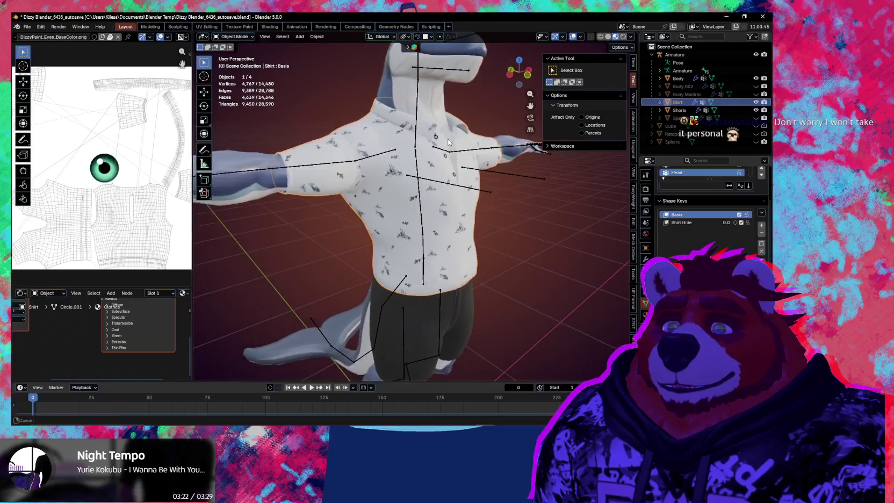
{"action": "scroll", "coordinate": [474, 213], "scroll_direction": "down", "scroll_amount": 3}
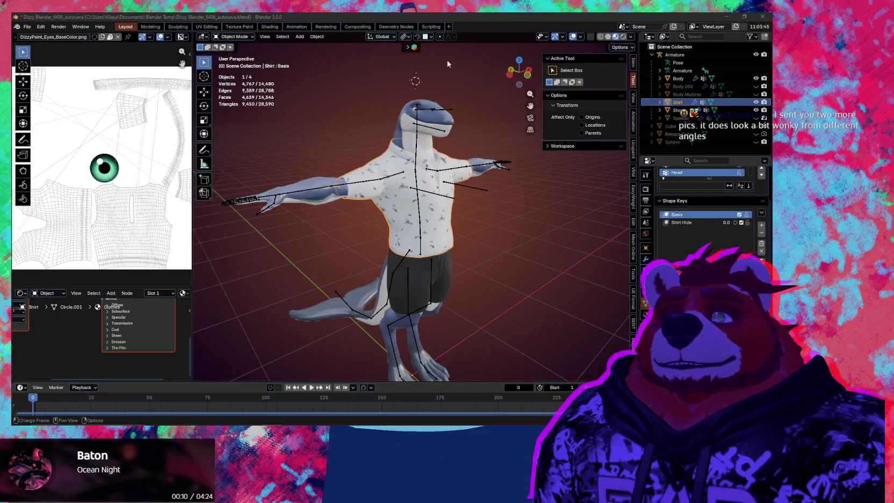
- Select the armature and pick the right lower leg bone in Pose Mode
{"action": "mouse_move", "coordinate": [451, 290]}
{"action": "middle_mouse_down"}
{"action": "mouse_move", "coordinate": [430, 293]}
{"action": "mouse_move", "coordinate": [445, 195]}
{"action": "middle_mouse_up"}
{"action": "scroll", "coordinate": [424, 213], "scroll_direction": "up", "scroll_amount": 1}
{"action": "left_click", "coordinate": [419, 205]}
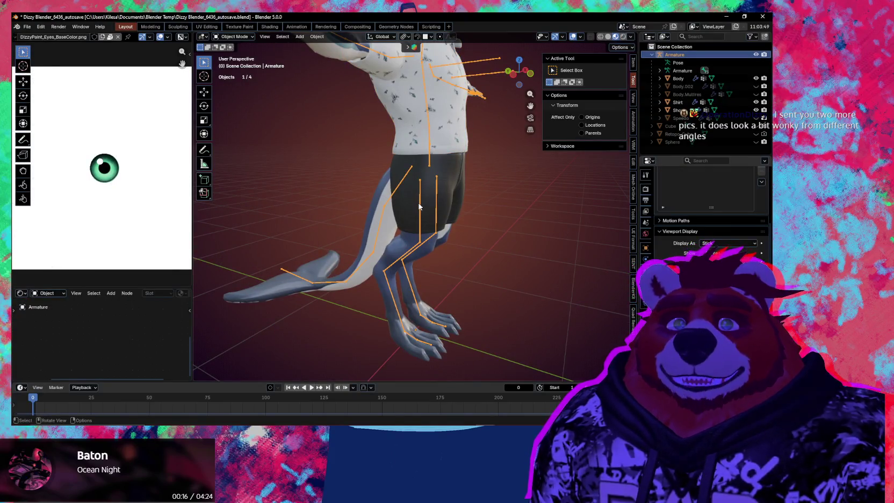
{"action": "key", "text": "ctrl+Tab"}
{"action": "mouse_move", "coordinate": [419, 206]}
{"action": "middle_mouse_down"}
{"action": "mouse_move", "coordinate": [408, 187]}
{"action": "mouse_move", "coordinate": [420, 204]}
{"action": "middle_mouse_up"}
{"action": "left_click", "coordinate": [384, 209]}
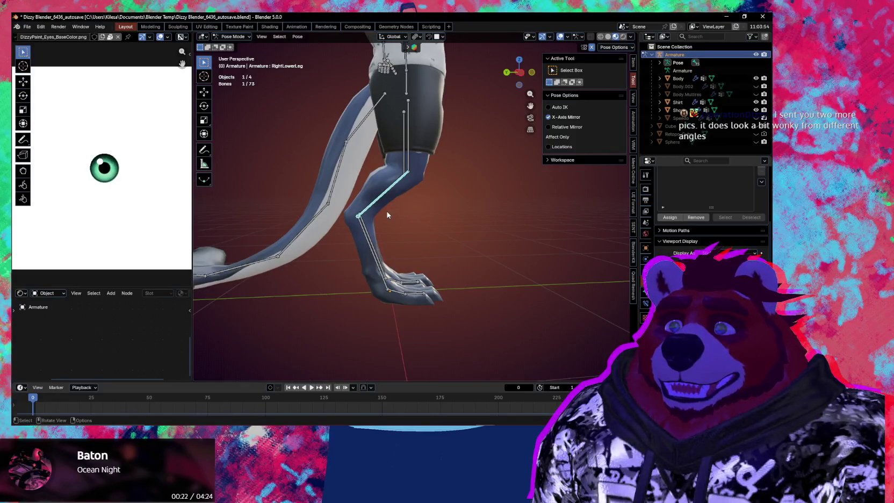
- In bone Edit Mode, move the knee joint along Z, then along Y
{"action": "key", "text": "Tab"}
{"action": "key", "text": "g"}
{"action": "key", "text": "x"}
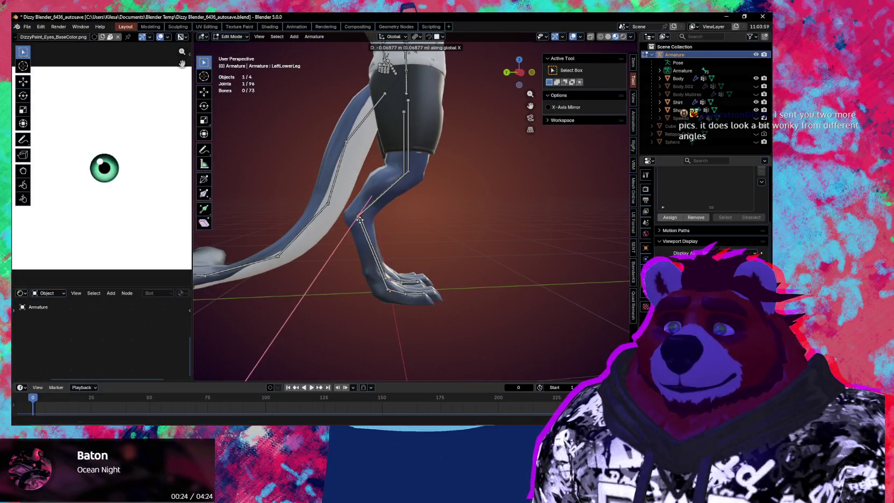
{"action": "key", "text": "z"}
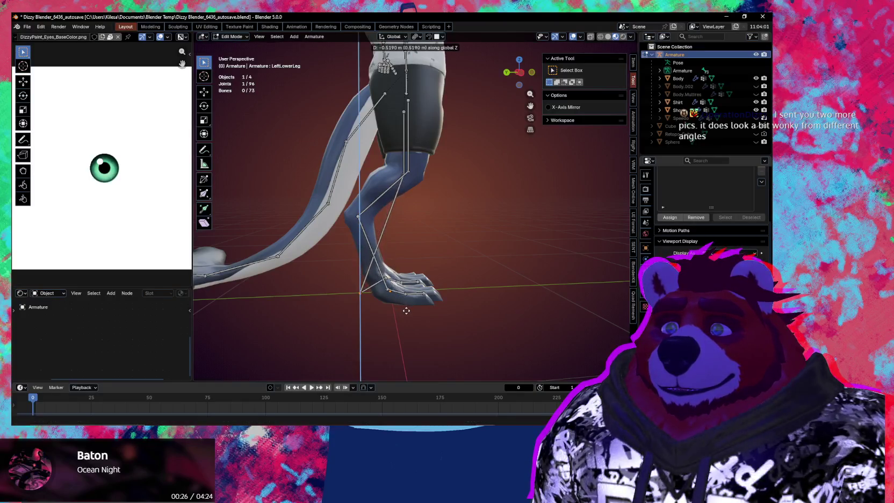
{"action": "left_click", "coordinate": [405, 308]}
{"action": "key", "text": "g"}
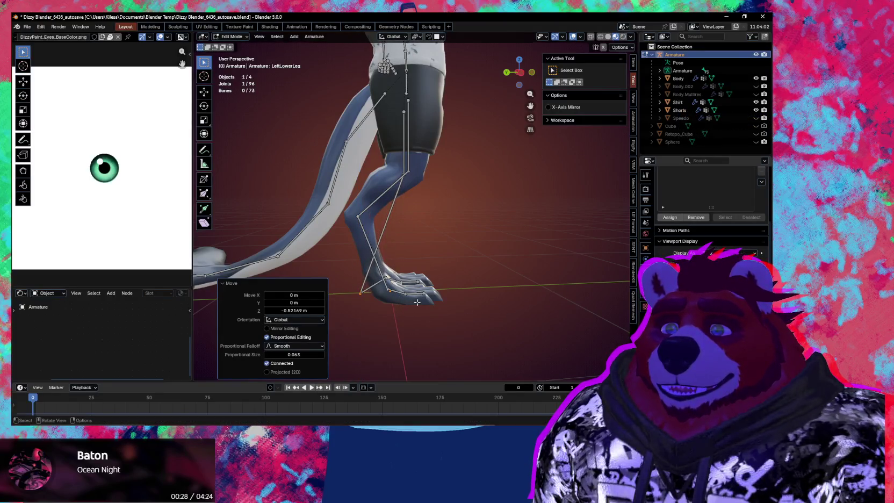
{"action": "key", "text": "y"}
{"action": "left_click", "coordinate": [450, 298]}
- Inspect the leg from several angles, undo the last joint move, and return to Object Mode
{"action": "middle_click_drag", "start_coordinate": [451, 298], "coordinate": [399, 103]}
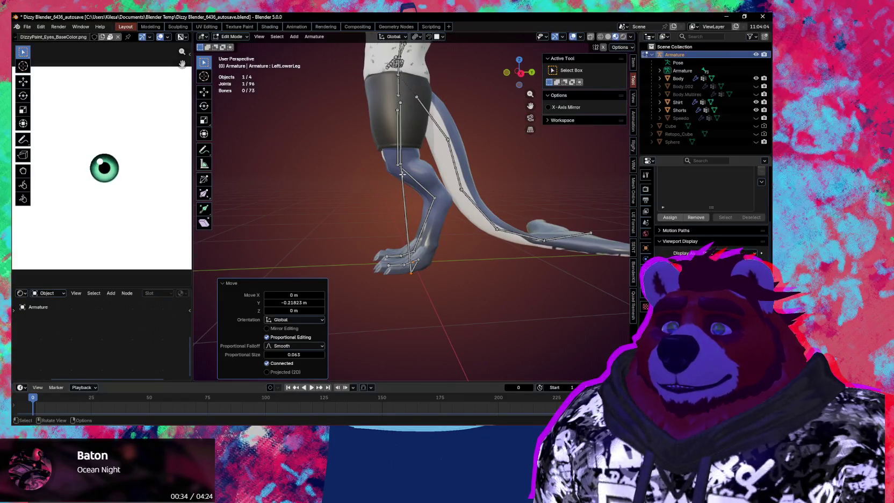
{"action": "middle_click_drag", "start_coordinate": [403, 174], "coordinate": [401, 114]}
{"action": "middle_click_drag", "start_coordinate": [408, 219], "coordinate": [422, 189]}
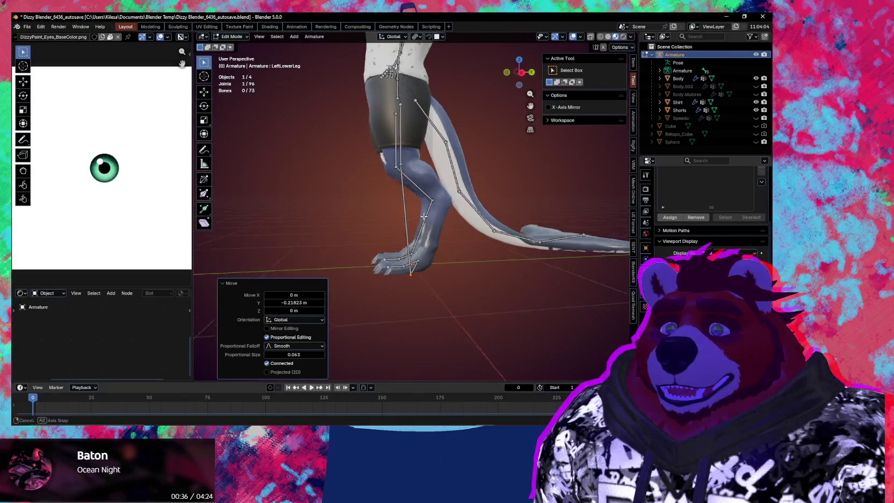
{"action": "mouse_move", "coordinate": [455, 187]}
{"action": "middle_mouse_down"}
{"action": "mouse_move", "coordinate": [450, 202]}
{"action": "mouse_move", "coordinate": [435, 193]}
{"action": "middle_mouse_up"}
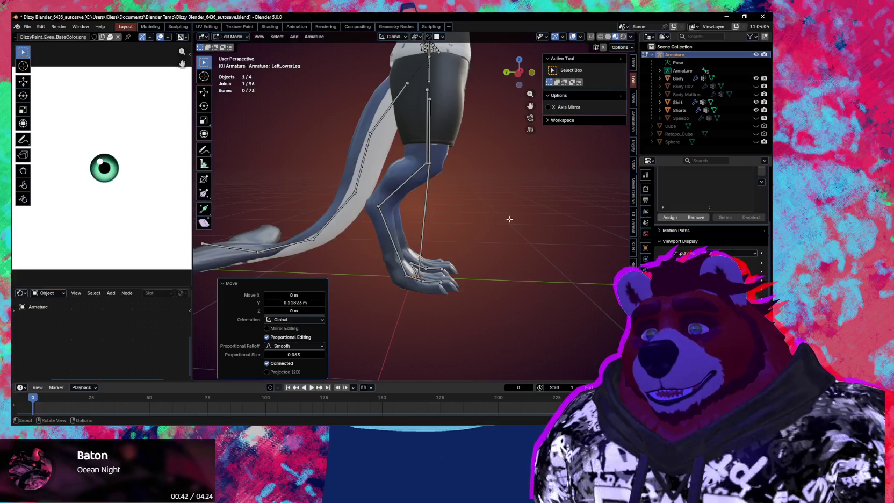
{"action": "middle_click_drag", "start_coordinate": [509, 219], "coordinate": [473, 215]}
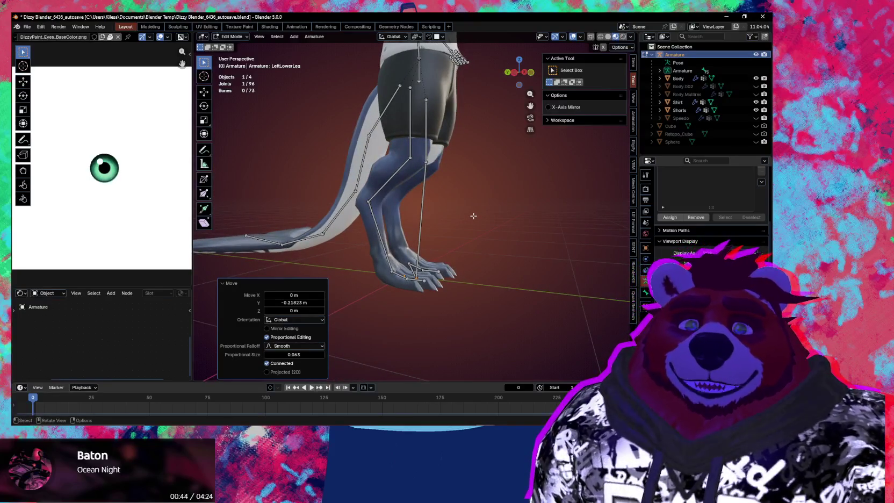
{"action": "key", "text": "ctrl+z"}
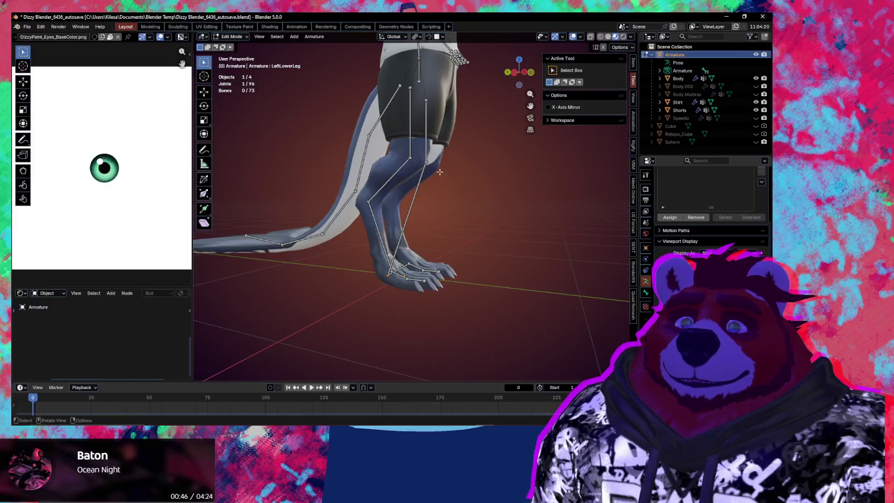
{"action": "middle_click_drag", "start_coordinate": [447, 213], "coordinate": [542, 256]}
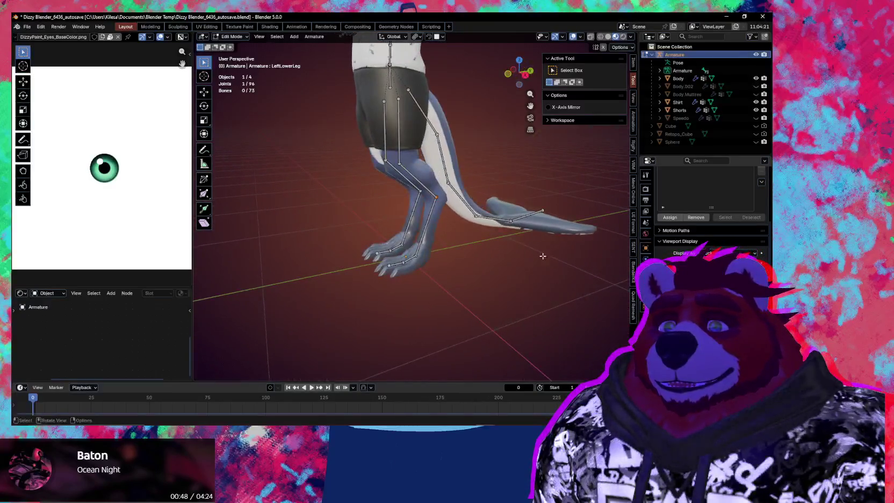
{"action": "key", "text": "ctrl+Tab"}
{"action": "left_click", "coordinate": [442, 246]}
- Orbit and zoom around the shark to view it from the front, side and above
{"action": "middle_click_drag", "start_coordinate": [441, 246], "coordinate": [387, 302]}
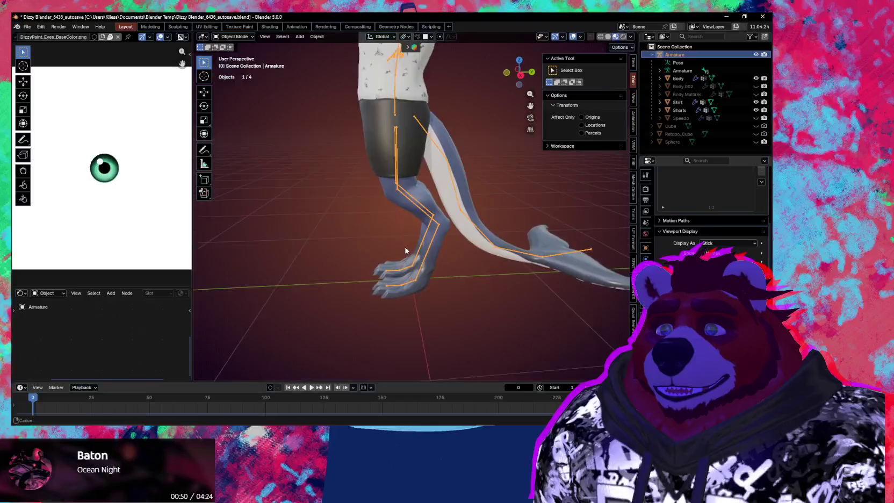
{"action": "mouse_move", "coordinate": [377, 225]}
{"action": "middle_mouse_down"}
{"action": "mouse_move", "coordinate": [415, 257]}
{"action": "mouse_move", "coordinate": [423, 183]}
{"action": "mouse_move", "coordinate": [435, 180]}
{"action": "middle_mouse_up"}
{"action": "scroll", "coordinate": [415, 258], "scroll_direction": "up", "scroll_amount": 2}
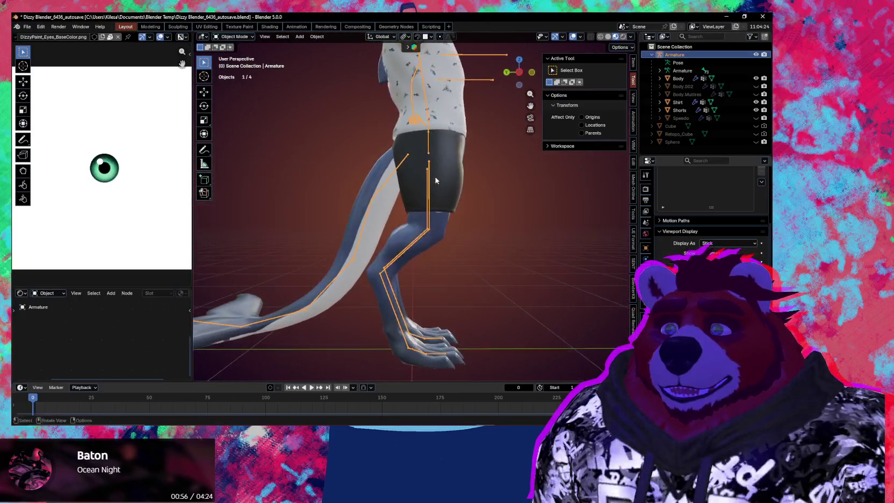
{"action": "scroll", "coordinate": [429, 216], "scroll_direction": "down", "scroll_amount": 2}
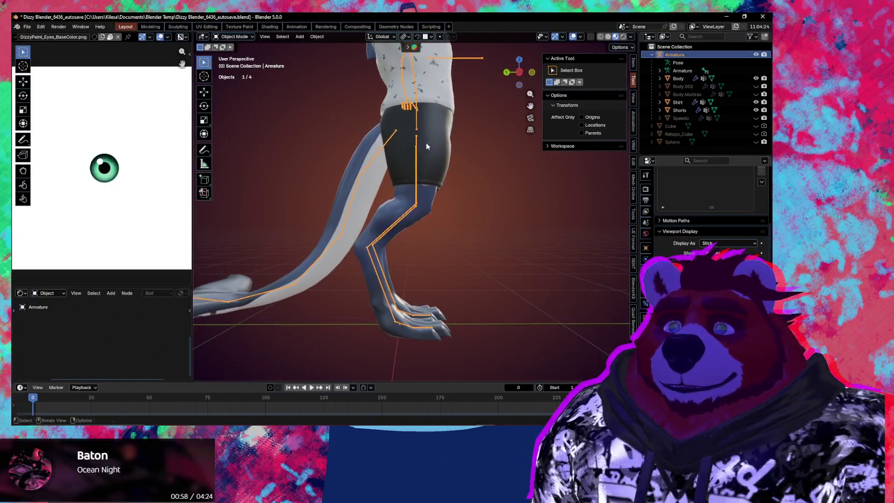
{"action": "scroll", "coordinate": [428, 217], "scroll_direction": "down", "scroll_amount": 3}
{"action": "mouse_move", "coordinate": [429, 221]}
{"action": "middle_mouse_down"}
{"action": "mouse_move", "coordinate": [427, 230]}
{"action": "mouse_move", "coordinate": [406, 226]}
{"action": "middle_mouse_up"}
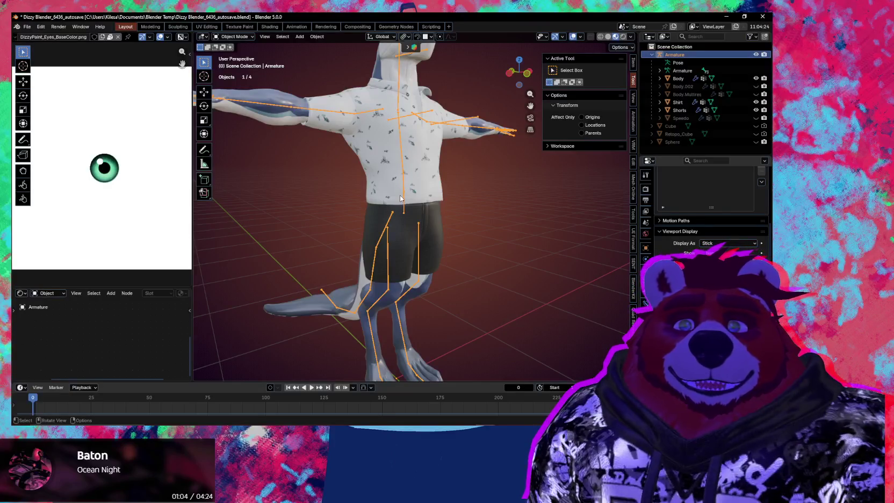
{"action": "mouse_move", "coordinate": [370, 190]}
{"action": "middle_mouse_down"}
{"action": "mouse_move", "coordinate": [492, 259]}
{"action": "mouse_move", "coordinate": [521, 255]}
{"action": "middle_mouse_up"}
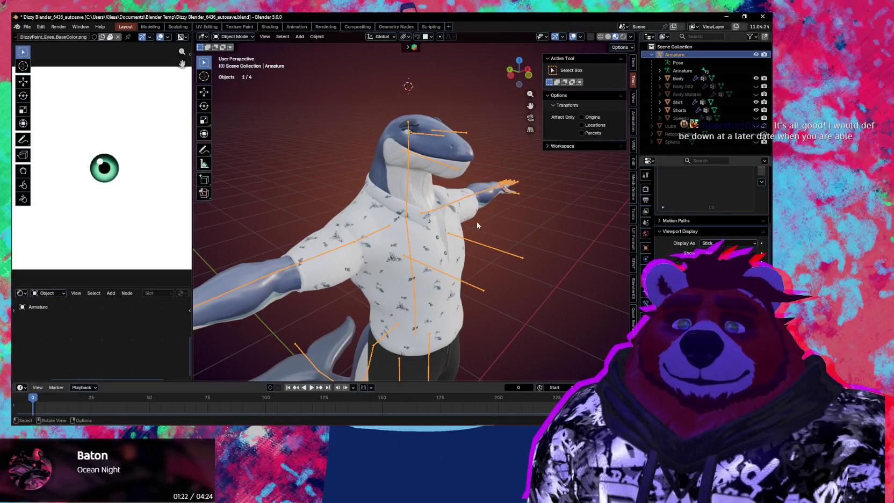
{"action": "middle_click_drag", "start_coordinate": [472, 231], "coordinate": [436, 238]}
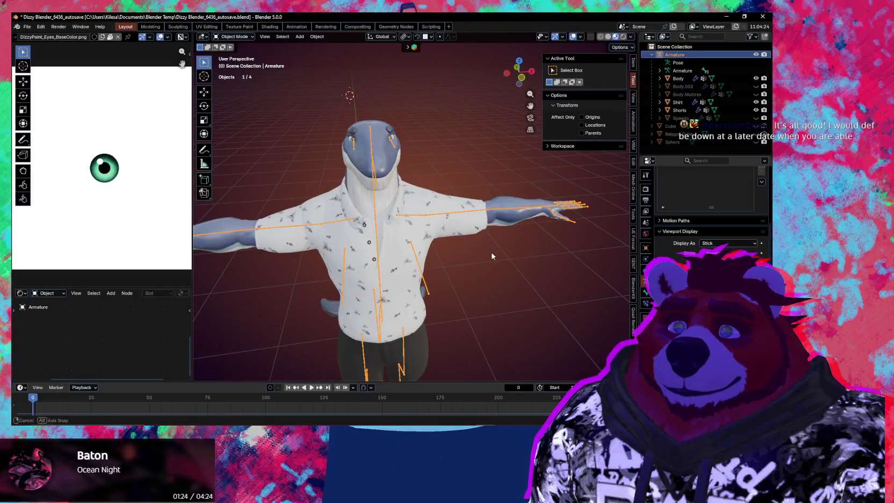
{"action": "mouse_move", "coordinate": [504, 248]}
{"action": "middle_mouse_down"}
{"action": "mouse_move", "coordinate": [493, 288]}
{"action": "mouse_move", "coordinate": [535, 250]}
{"action": "middle_mouse_up"}
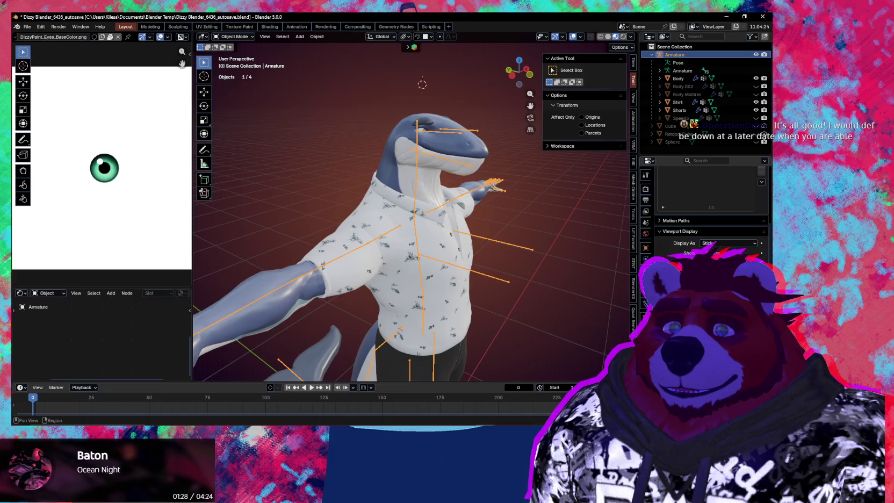
- Select the Body mesh, enlarge the node editor, and assign the Body material to the slot
{"action": "left_click", "coordinate": [401, 155]}
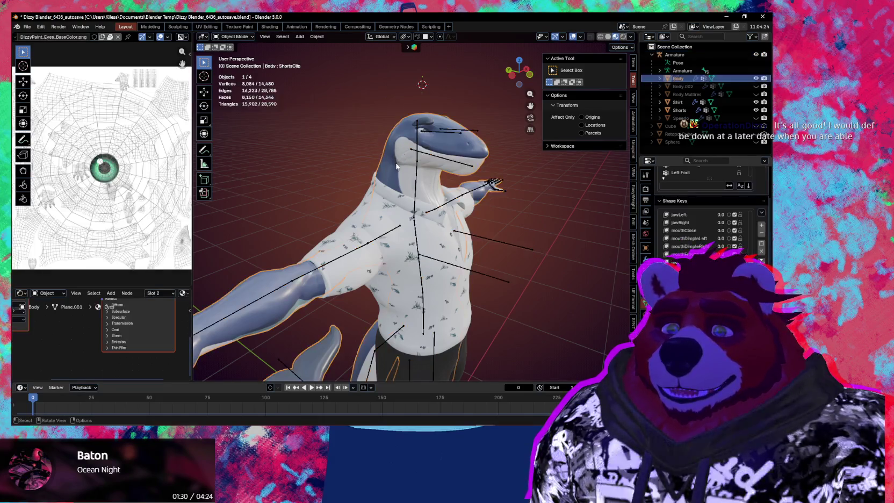
{"action": "left_click_drag", "start_coordinate": [120, 281], "coordinate": [119, 141]}
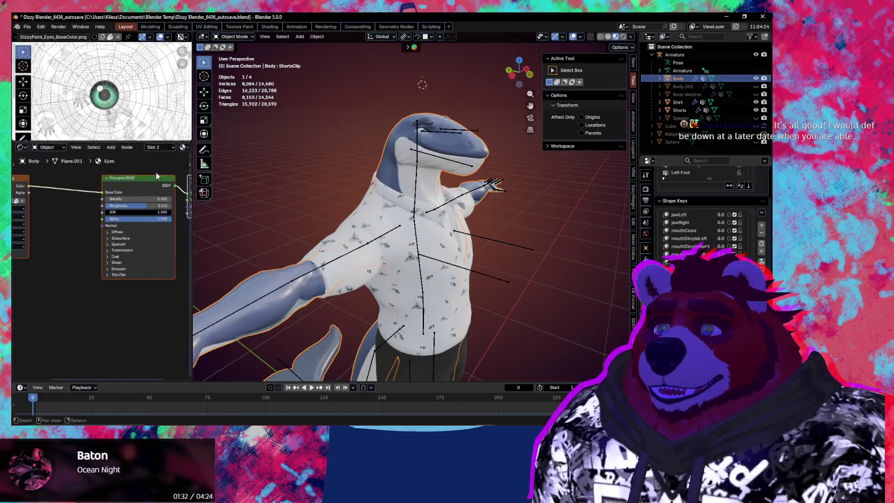
{"action": "middle_click_drag", "start_coordinate": [162, 269], "coordinate": [31, 260]}
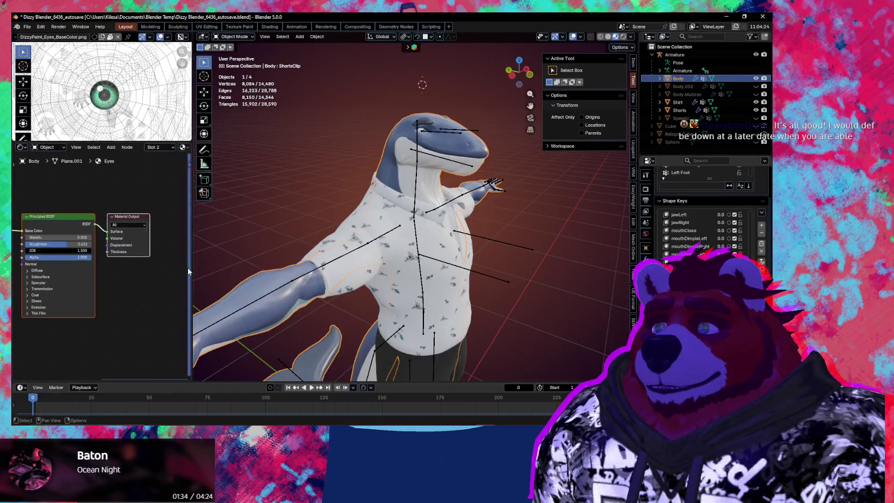
{"action": "left_click_drag", "start_coordinate": [192, 258], "coordinate": [347, 258]}
{"action": "mouse_move", "coordinate": [134, 161]}
{"action": "middle_mouse_down"}
{"action": "mouse_move", "coordinate": [157, 219]}
{"action": "mouse_move", "coordinate": [208, 241]}
{"action": "middle_mouse_up"}
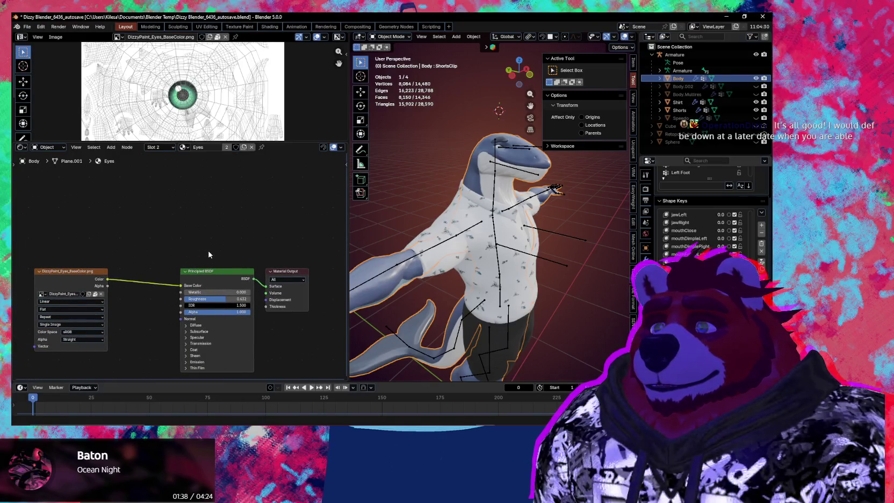
{"action": "left_click", "coordinate": [184, 148]}
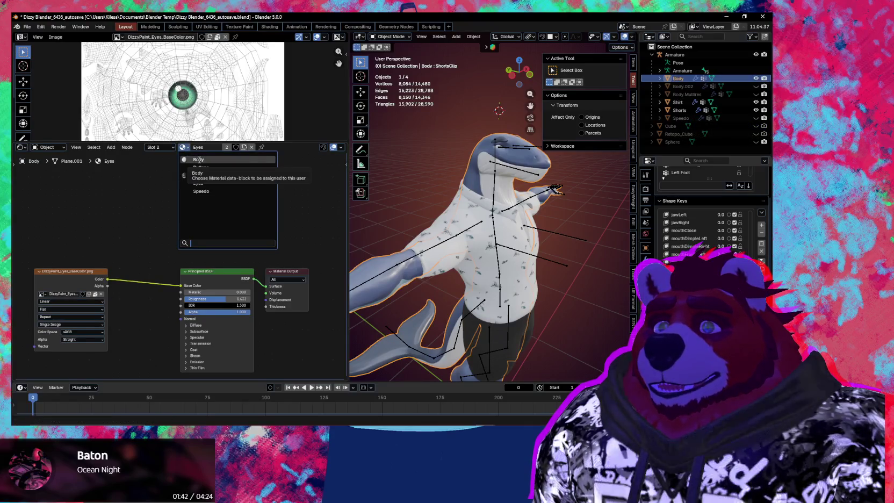
{"action": "left_click", "coordinate": [198, 160]}
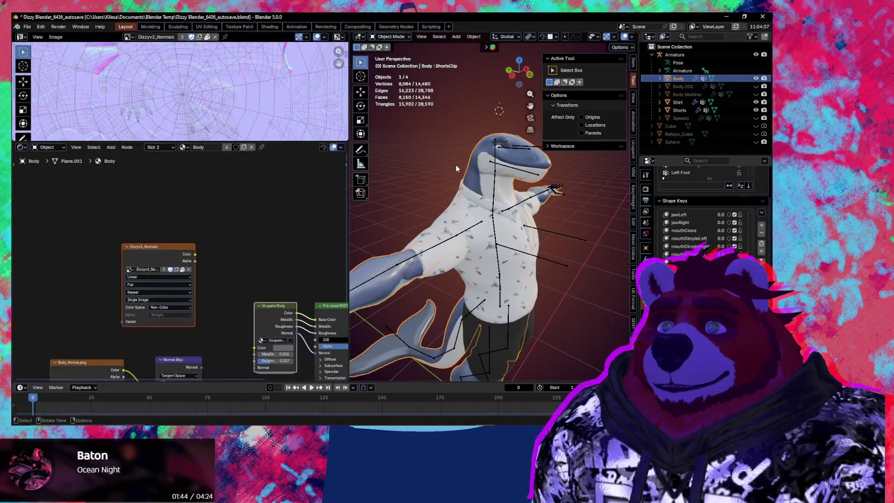
- In the Body's material properties, remove the Speedo slot, then undo the removal
{"action": "left_click", "coordinate": [480, 166]}
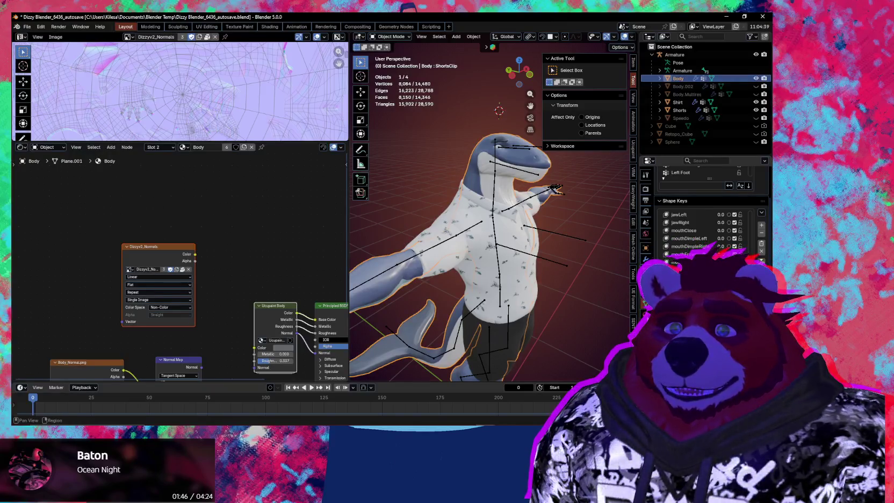
{"action": "left_click", "coordinate": [646, 312]}
{"action": "scroll", "coordinate": [709, 215], "scroll_direction": "up", "scroll_amount": 3}
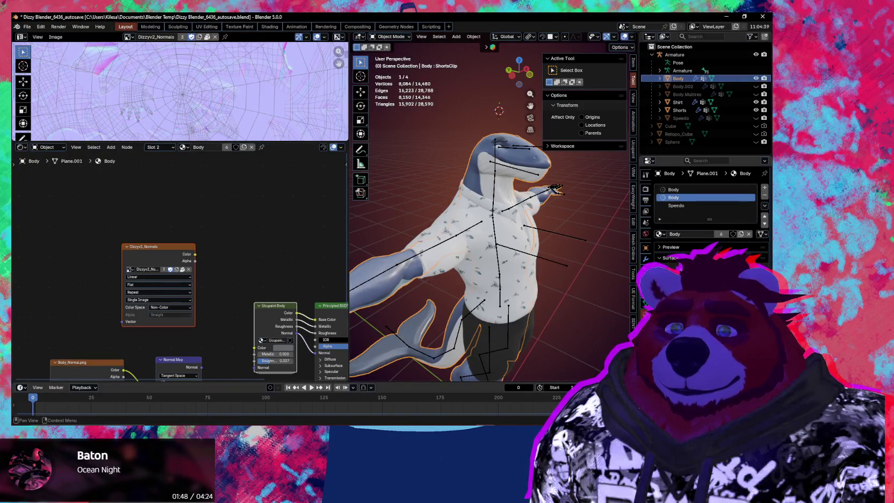
{"action": "left_click", "coordinate": [746, 205]}
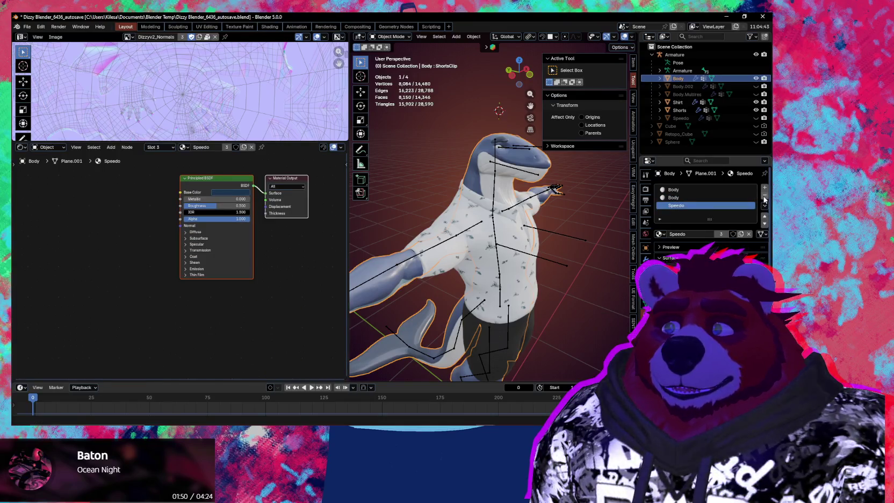
{"action": "left_click", "coordinate": [764, 196]}
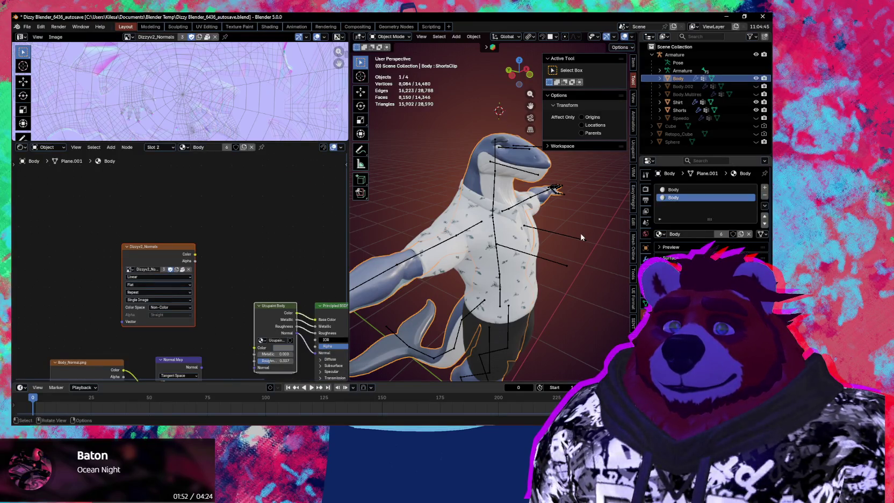
{"action": "key", "text": "ctrl+z"}
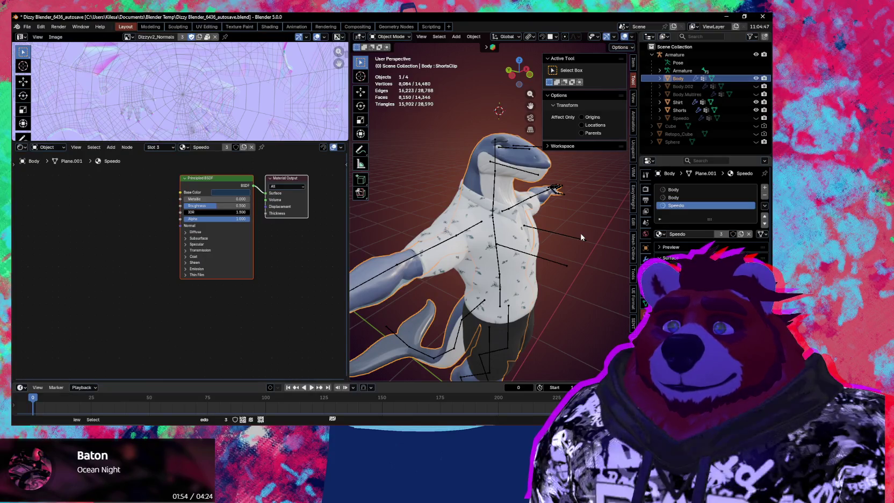
- Undo again so slot 2 holds Eyes, then remove the Speedo slot
{"action": "middle_click_drag", "start_coordinate": [582, 237], "coordinate": [489, 181]}
{"action": "scroll", "coordinate": [489, 181], "scroll_direction": "up", "scroll_amount": 3}
{"action": "scroll", "coordinate": [488, 181], "scroll_direction": "up", "scroll_amount": 2}
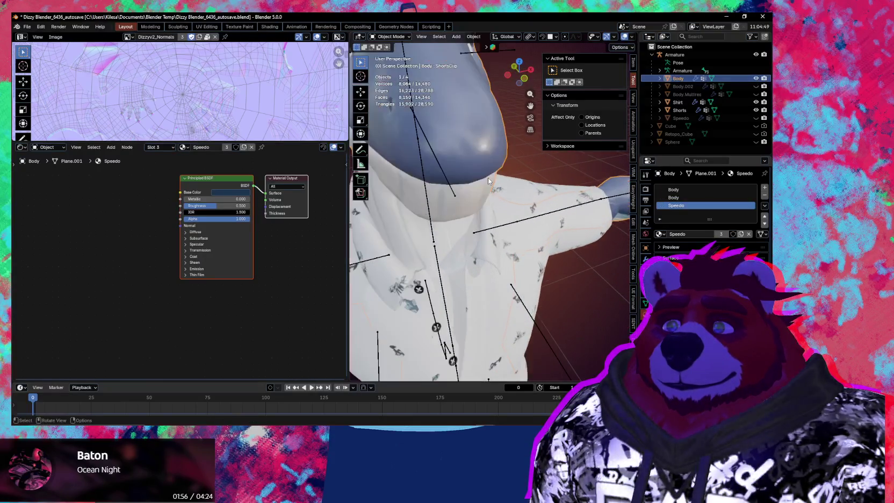
{"action": "scroll", "coordinate": [487, 177], "scroll_direction": "down", "scroll_amount": 5}
{"action": "key", "text": "ctrl+z"}
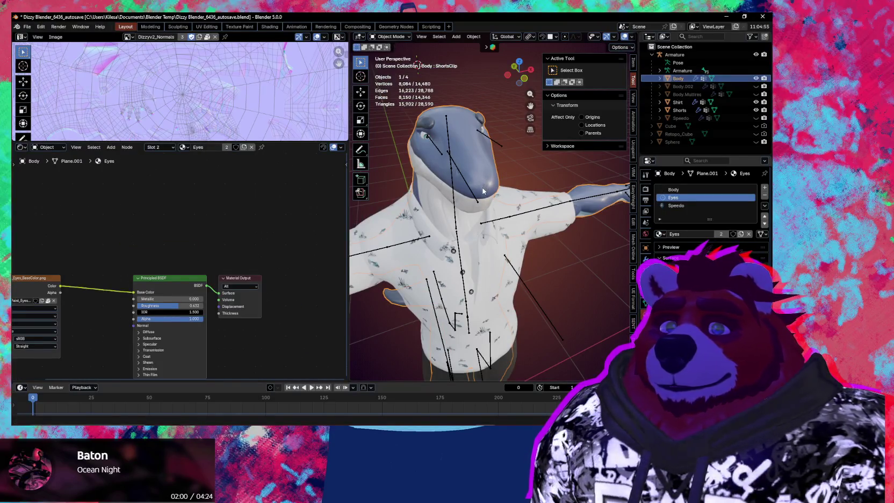
{"action": "left_click", "coordinate": [678, 206]}
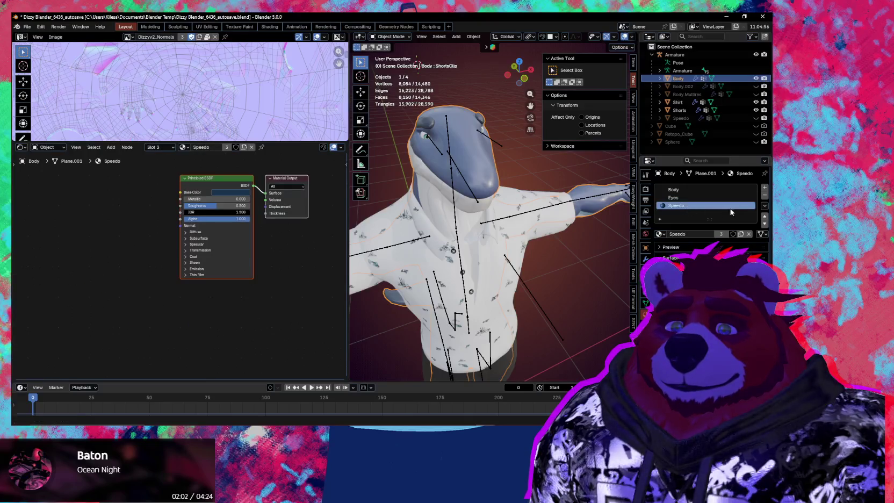
{"action": "left_click", "coordinate": [764, 195]}
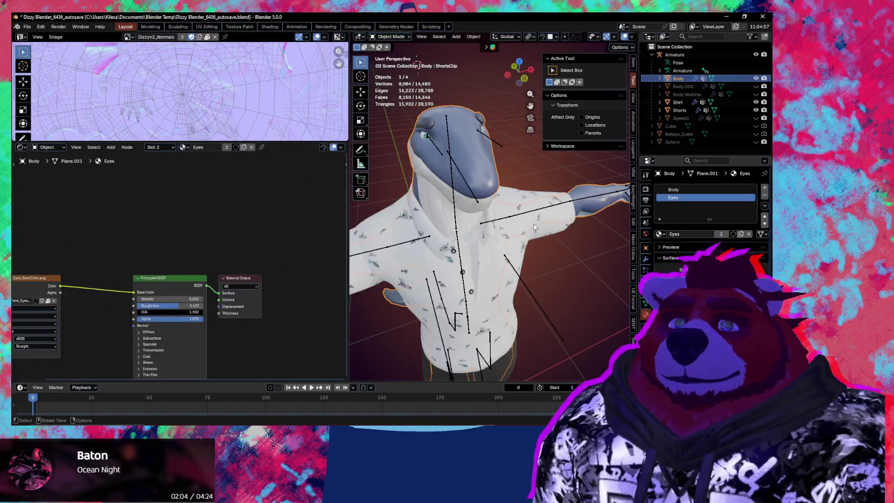
- Select the Body material slot so its nodes appear in the shader editor
{"action": "mouse_move", "coordinate": [534, 224]}
{"action": "middle_mouse_down"}
{"action": "mouse_move", "coordinate": [557, 227]}
{"action": "mouse_move", "coordinate": [507, 230]}
{"action": "mouse_move", "coordinate": [531, 235]}
{"action": "middle_mouse_up"}
{"action": "scroll", "coordinate": [288, 229], "scroll_direction": "down", "scroll_amount": 1}
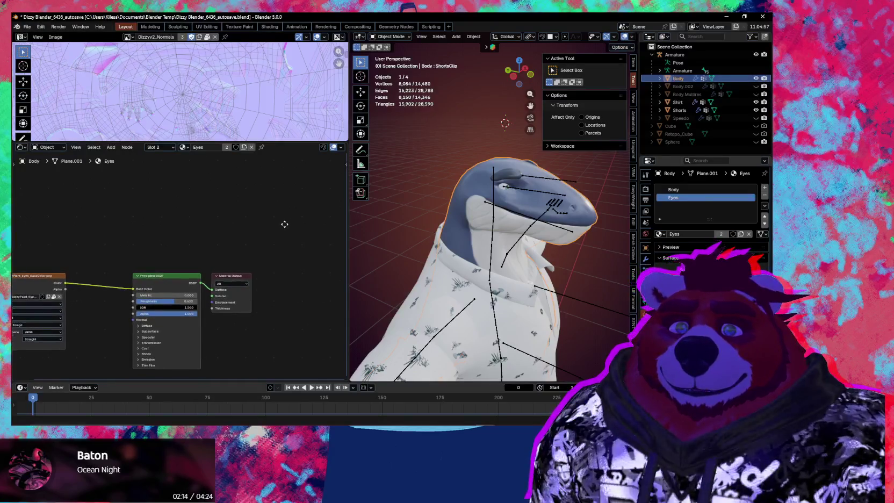
{"action": "scroll", "coordinate": [289, 229], "scroll_direction": "left", "scroll_amount": 2, "text": "ctrl"}
{"action": "scroll", "coordinate": [194, 238], "scroll_direction": "left", "scroll_amount": 1, "text": "ctrl"}
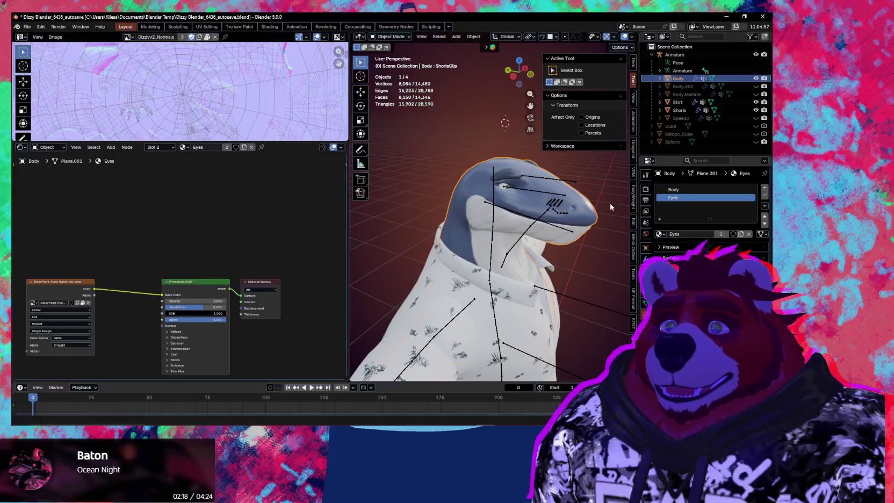
{"action": "left_click", "coordinate": [673, 189]}
{"action": "scroll", "coordinate": [295, 230], "scroll_direction": "down", "scroll_amount": 1}
- Duplicate the Body's Principled BSDF node and place the copy above the original
{"action": "scroll", "coordinate": [257, 223], "scroll_direction": "down", "scroll_amount": 1}
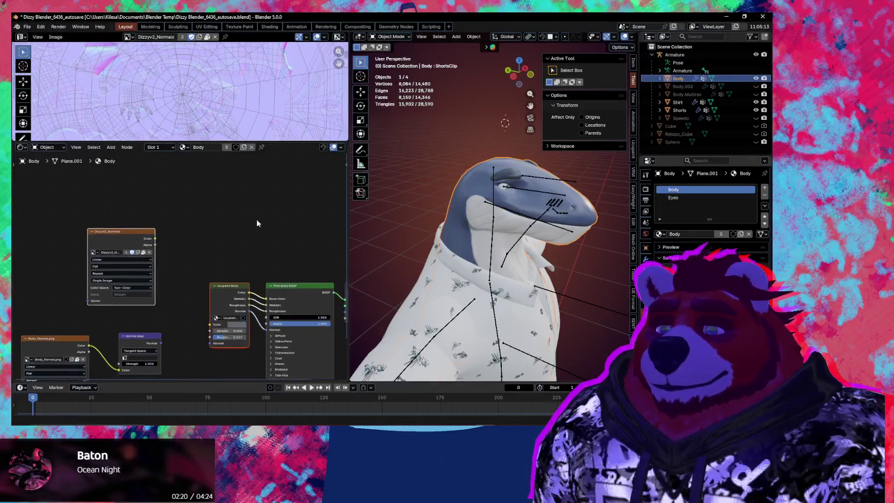
{"action": "middle_click_drag", "start_coordinate": [262, 228], "coordinate": [243, 212]}
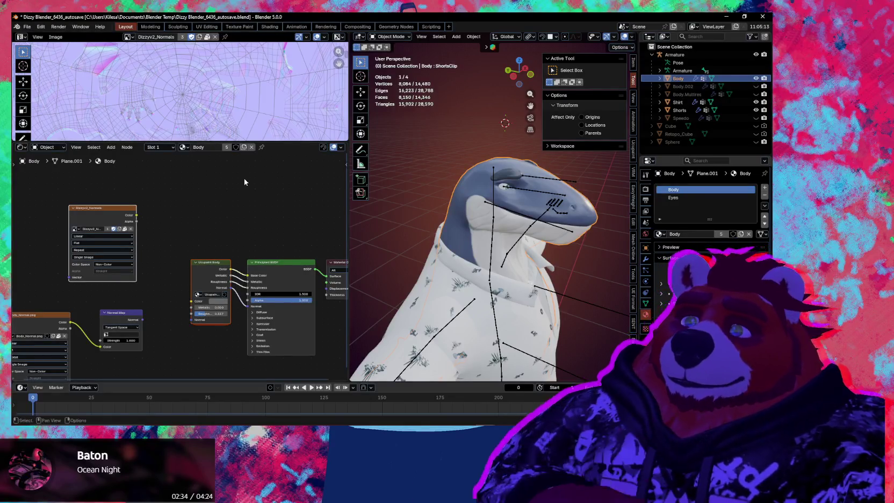
{"action": "middle_click_drag", "start_coordinate": [253, 221], "coordinate": [265, 282]}
{"action": "left_click", "coordinate": [263, 300]}
{"action": "key", "text": "shift+d"}
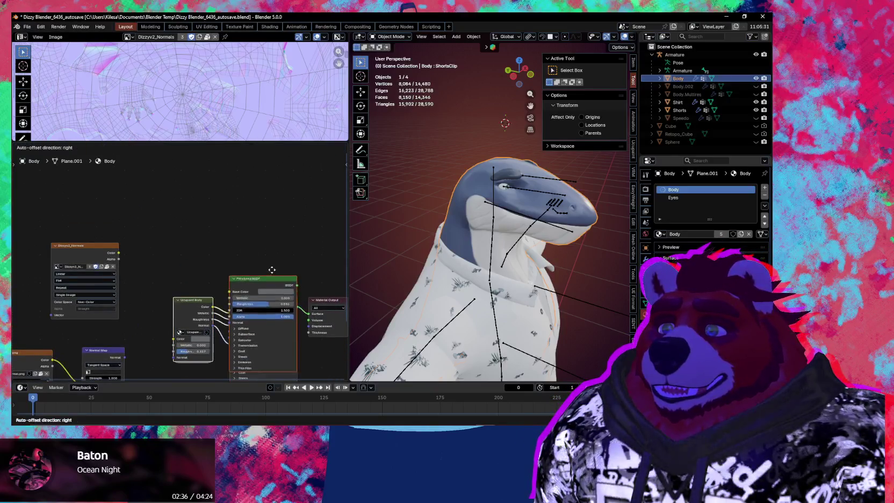
{"action": "left_click", "coordinate": [262, 182]}
- Link the Ucupaint Color output to the new BSDF's Base Color
{"action": "middle_click_drag", "start_coordinate": [184, 247], "coordinate": [174, 259]}
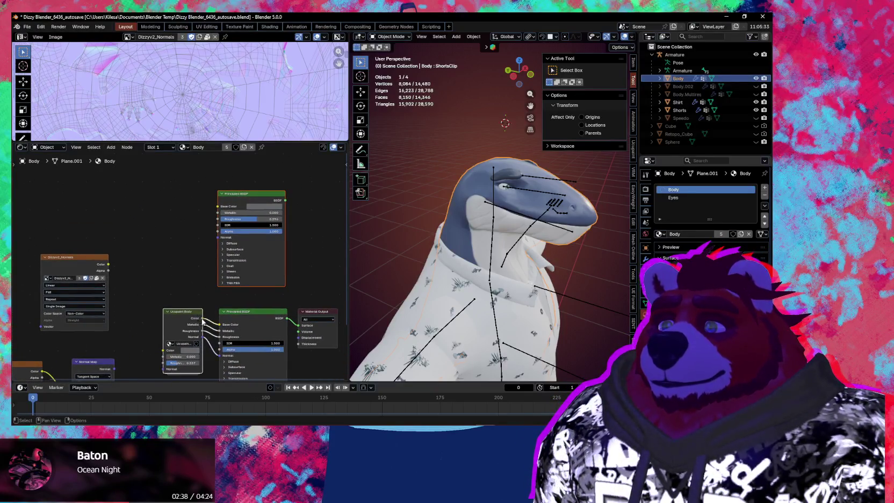
{"action": "left_click_drag", "start_coordinate": [202, 318], "coordinate": [218, 205]}
{"action": "middle_click_drag", "start_coordinate": [288, 229], "coordinate": [263, 242]}
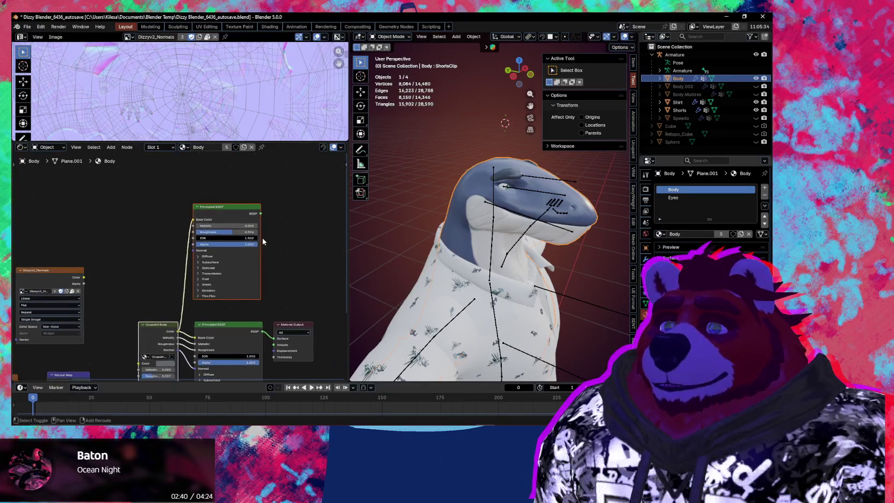
{"action": "middle_click_drag", "start_coordinate": [441, 253], "coordinate": [409, 261]}
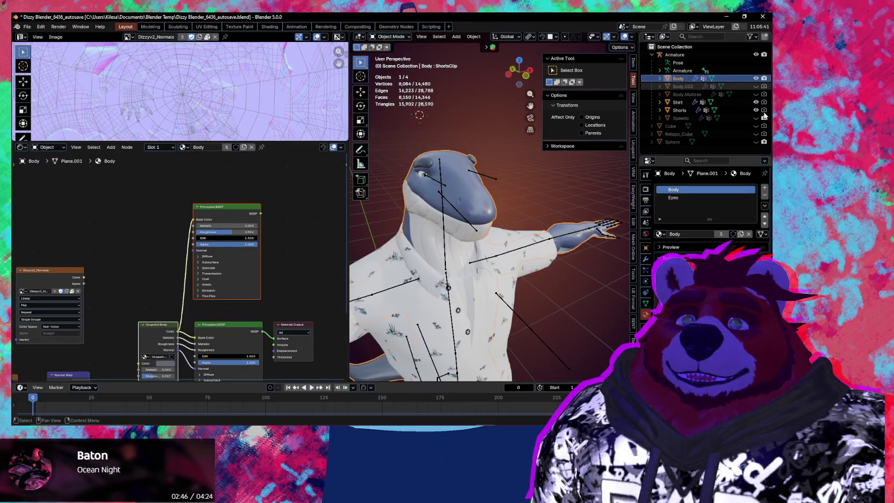
- Hide the Shirt and Shorts objects and orbit to view the shark's bare body
{"action": "left_click_drag", "start_coordinate": [756, 102], "coordinate": [756, 110]}
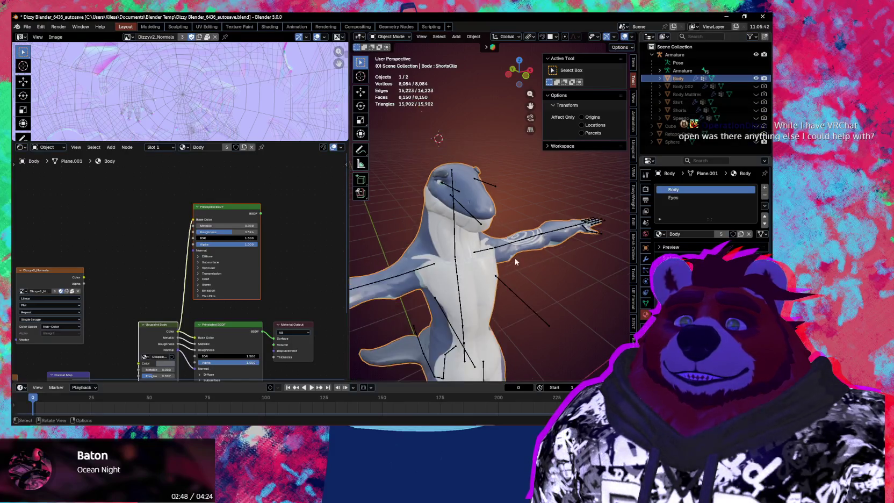
{"action": "middle_click_drag", "start_coordinate": [511, 226], "coordinate": [541, 210]}
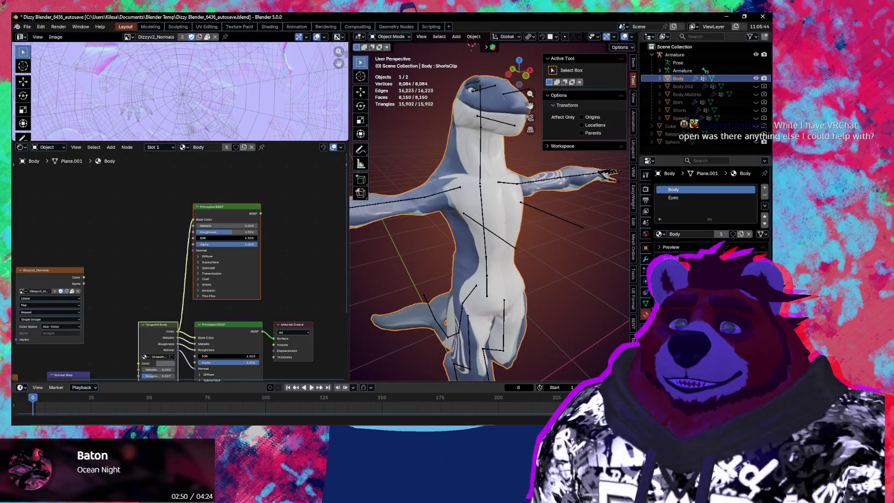
{"action": "left_click", "coordinate": [646, 302]}
{"action": "mouse_move", "coordinate": [596, 300]}
{"action": "middle_mouse_down"}
{"action": "mouse_move", "coordinate": [569, 304]}
{"action": "mouse_move", "coordinate": [574, 328]}
{"action": "mouse_move", "coordinate": [486, 323]}
{"action": "mouse_move", "coordinate": [581, 329]}
{"action": "middle_mouse_up"}
- Close the sidebar and turn off overlays for a clean three-quarter view of the textured body
{"action": "key", "text": "n"}
{"action": "key", "text": "shift+alt+z"}
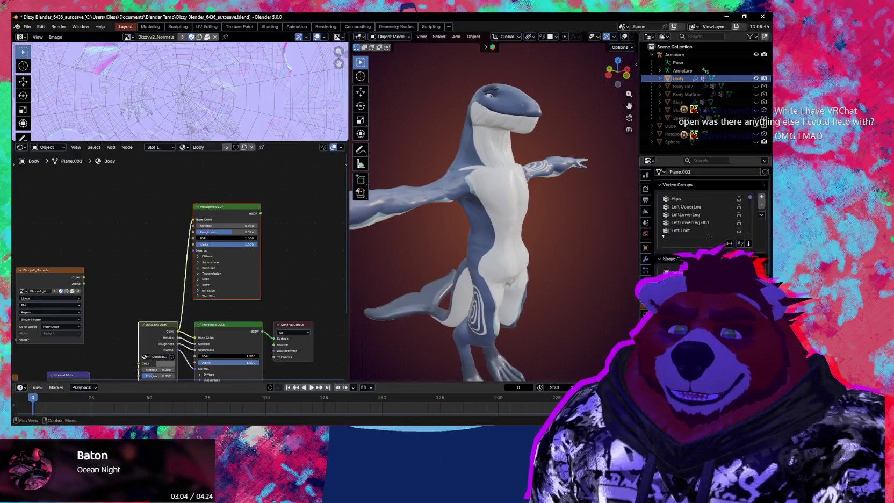
{"action": "scroll", "coordinate": [704, 215], "scroll_direction": "down", "scroll_amount": 5}
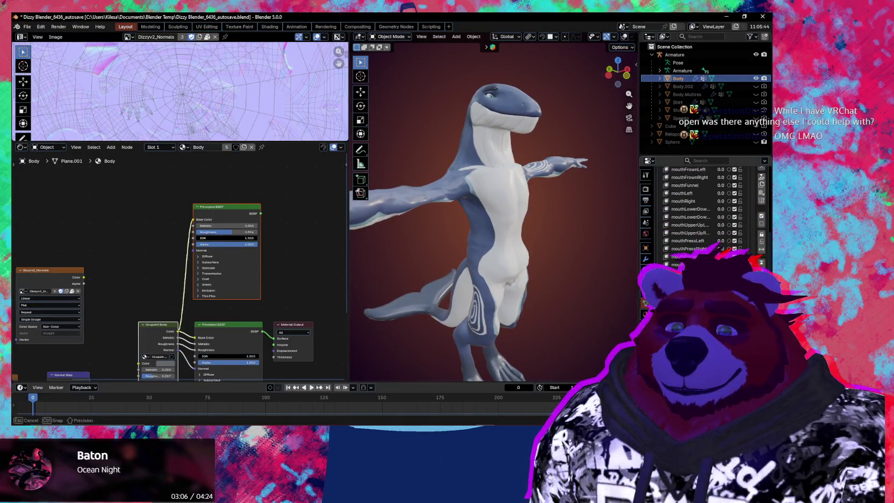
{"action": "middle_click_drag", "start_coordinate": [580, 329], "coordinate": [555, 296]}
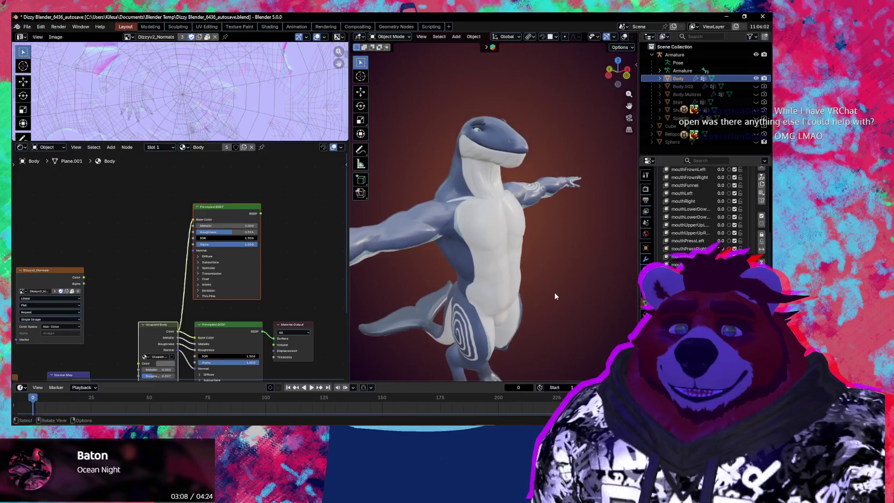
{"action": "key", "text": "z"}
{"action": "key", "text": "shift+alt+z"}
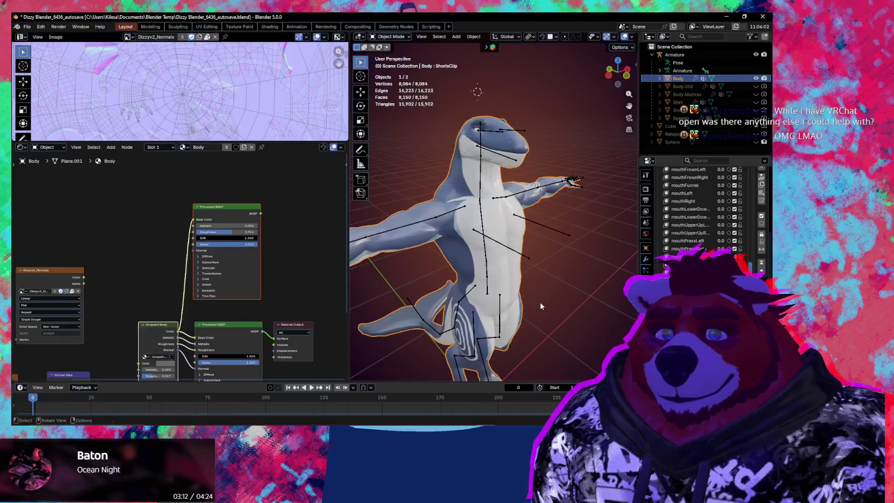
{"action": "mouse_move", "coordinate": [540, 306]}
{"action": "middle_mouse_down"}
{"action": "mouse_move", "coordinate": [534, 274]}
{"action": "mouse_move", "coordinate": [546, 274]}
{"action": "mouse_move", "coordinate": [539, 290]}
{"action": "middle_mouse_up"}
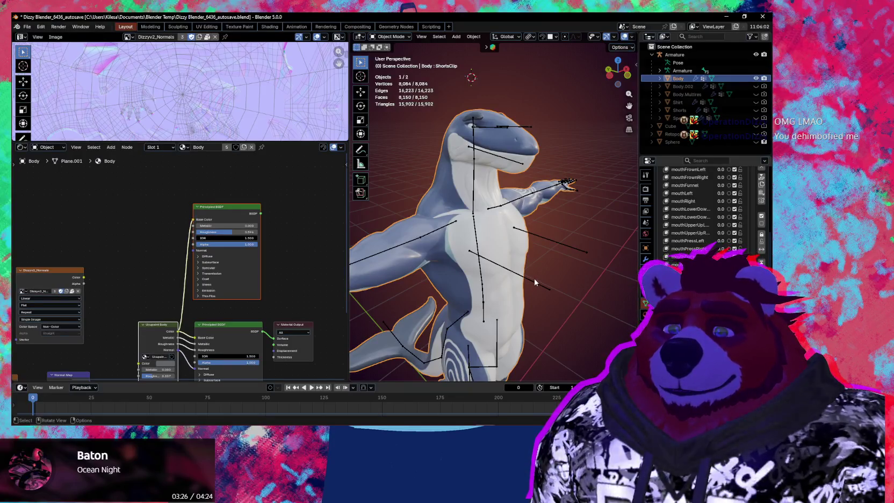
{"action": "mouse_move", "coordinate": [522, 109]}
{"action": "middle_mouse_down"}
{"action": "mouse_move", "coordinate": [530, 202]}
{"action": "mouse_move", "coordinate": [515, 199]}
{"action": "mouse_move", "coordinate": [539, 192]}
{"action": "mouse_move", "coordinate": [533, 209]}
{"action": "middle_mouse_up"}
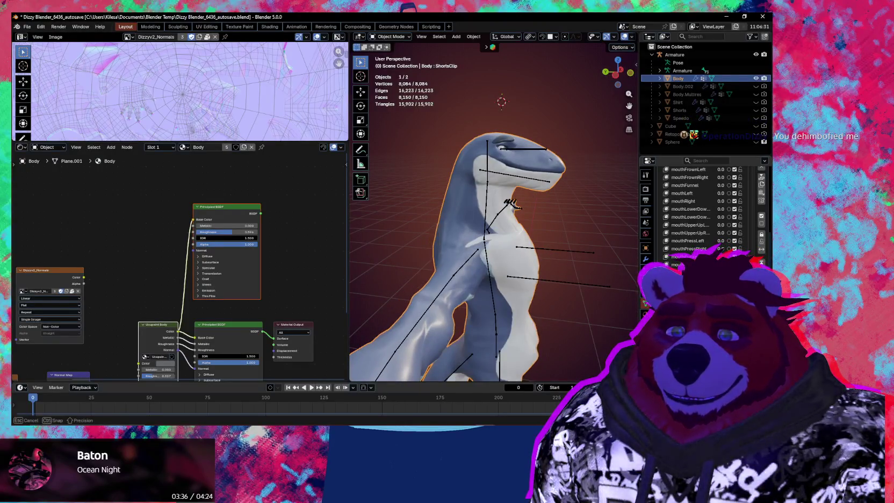
{"action": "mouse_move", "coordinate": [515, 226]}
{"action": "middle_mouse_down"}
{"action": "mouse_move", "coordinate": [468, 242]}
{"action": "mouse_move", "coordinate": [550, 258]}
{"action": "mouse_move", "coordinate": [520, 259]}
{"action": "mouse_move", "coordinate": [531, 255]}
{"action": "mouse_move", "coordinate": [561, 281]}
{"action": "mouse_move", "coordinate": [524, 246]}
{"action": "mouse_move", "coordinate": [503, 248]}
{"action": "middle_mouse_up"}
{"action": "key", "text": "shift+alt+z"}
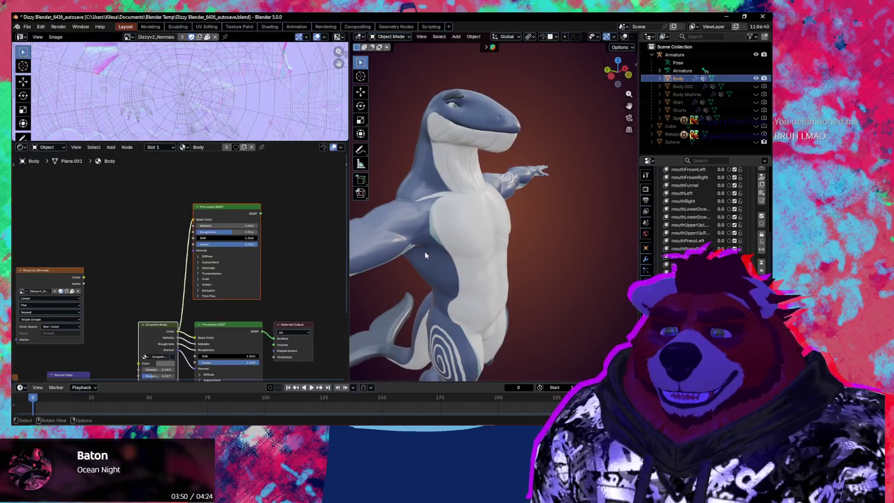
- Review the Render Properties bake settings without changing the pass type, then save the blend file
{"action": "left_click", "coordinate": [645, 188]}
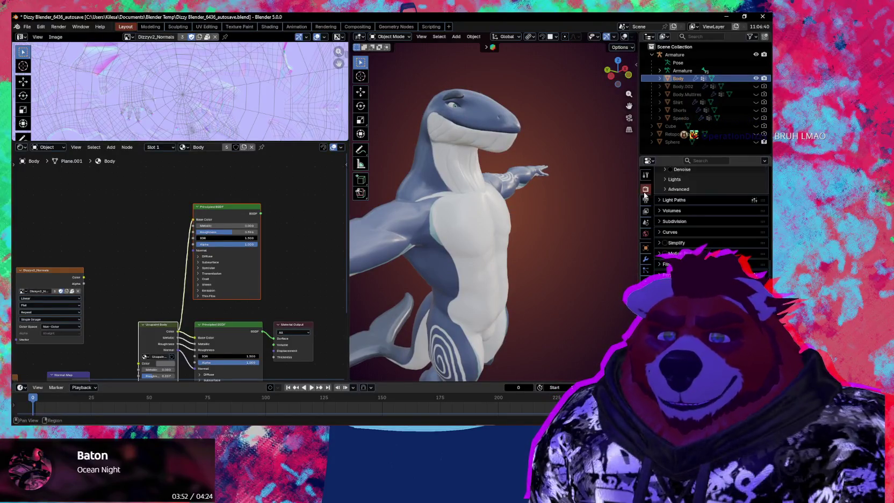
{"action": "scroll", "coordinate": [703, 215], "scroll_direction": "up", "scroll_amount": 2}
{"action": "scroll", "coordinate": [703, 214], "scroll_direction": "up", "scroll_amount": 2}
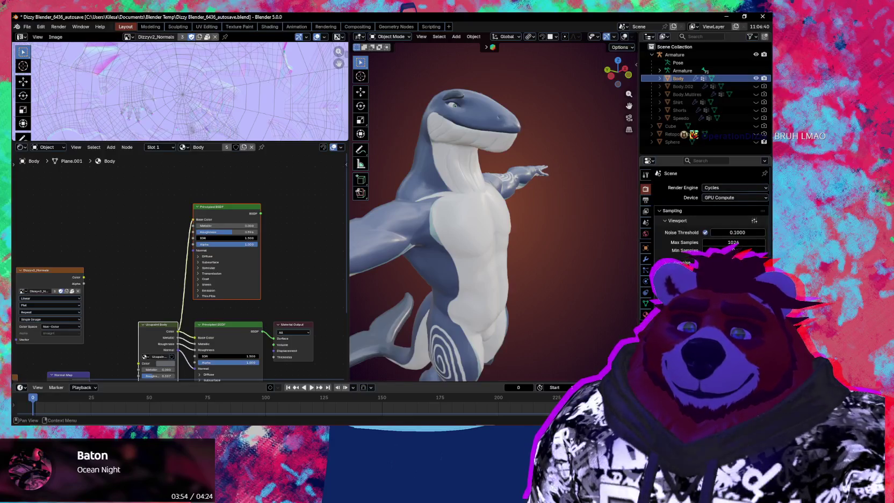
{"action": "scroll", "coordinate": [733, 248], "scroll_direction": "down", "scroll_amount": 2}
{"action": "scroll", "coordinate": [733, 249], "scroll_direction": "down", "scroll_amount": 3}
{"action": "scroll", "coordinate": [733, 248], "scroll_direction": "down", "scroll_amount": 2}
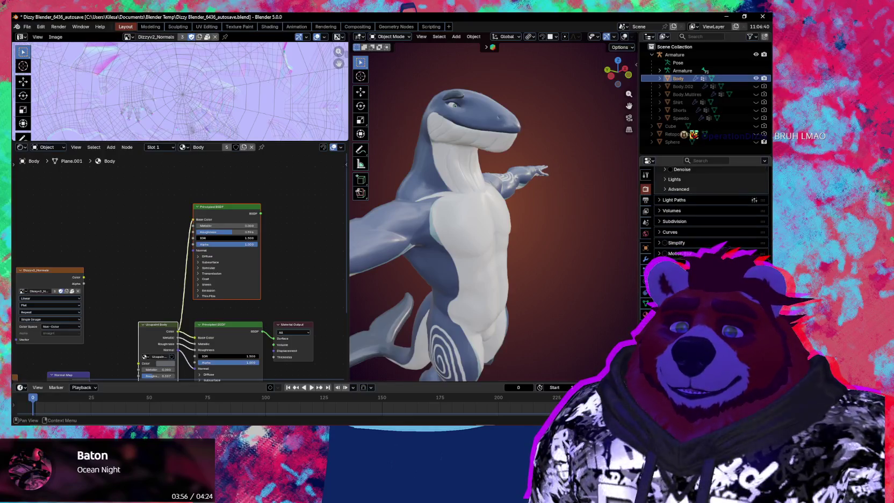
{"action": "left_click", "coordinate": [733, 248]}
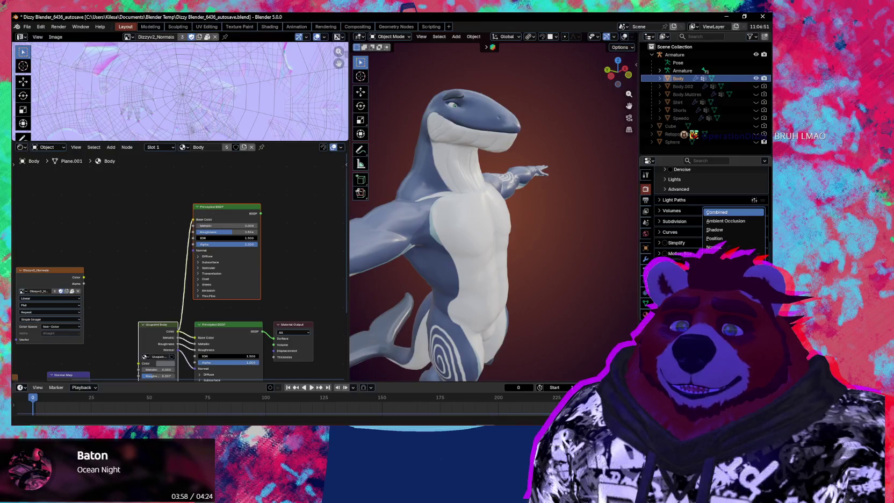
{"action": "key", "text": "Escape"}
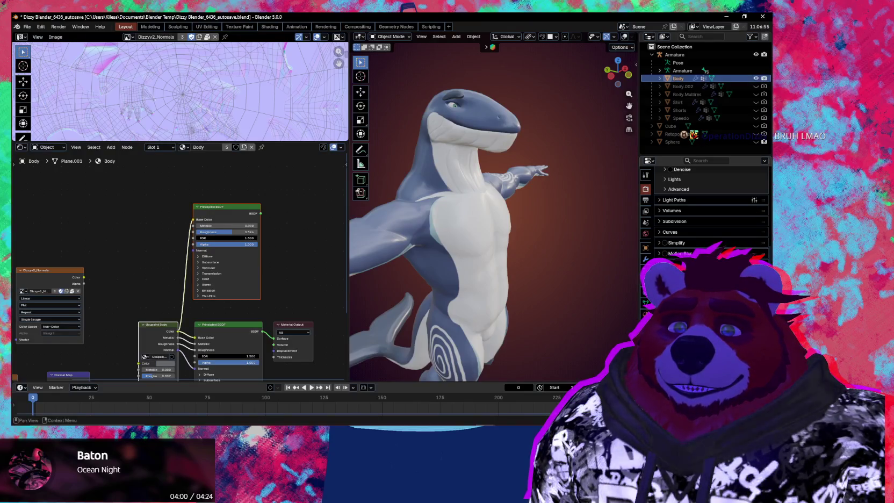
{"action": "scroll", "coordinate": [709, 215], "scroll_direction": "down", "scroll_amount": 3}
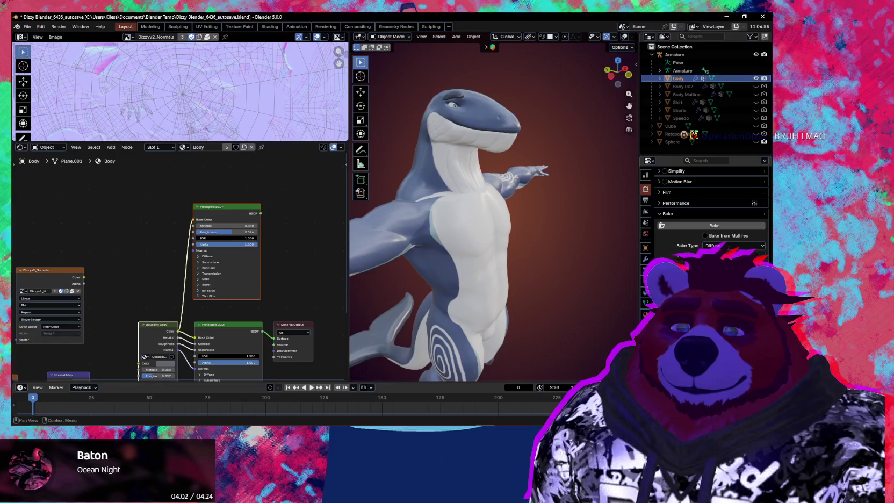
{"action": "middle_click_drag", "start_coordinate": [553, 298], "coordinate": [542, 302]}
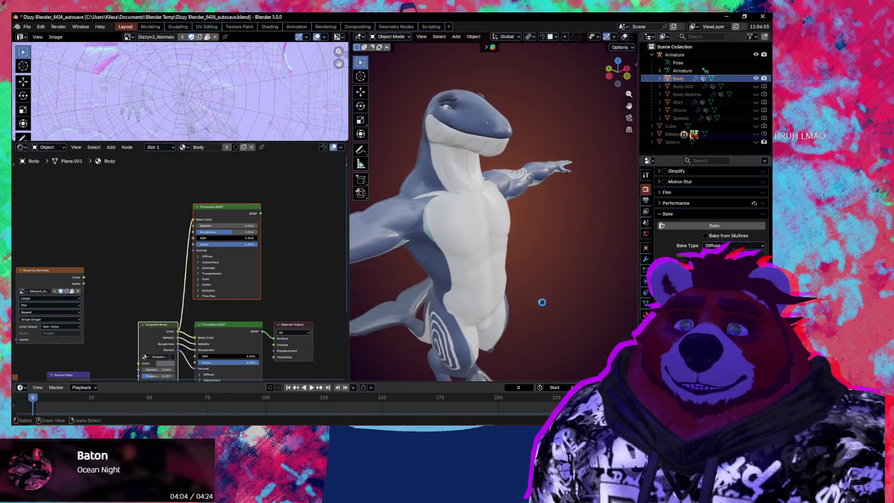
{"action": "key", "text": "ctrl+s"}
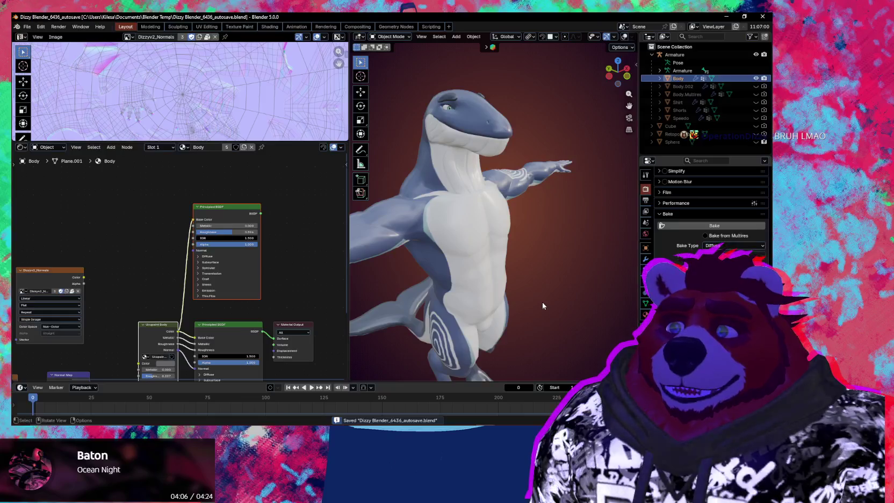
- Unlink Dizzyv2_Normals from its image node, duplicate the empty node, and begin a new image for the copy
{"action": "middle_click_drag", "start_coordinate": [106, 246], "coordinate": [153, 254]}
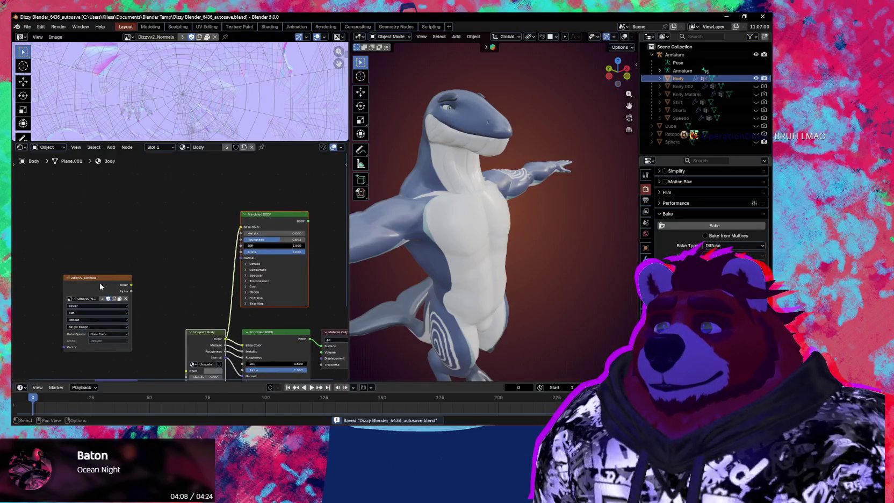
{"action": "left_click_drag", "start_coordinate": [105, 275], "coordinate": [181, 221]}
{"action": "left_click", "coordinate": [198, 238]}
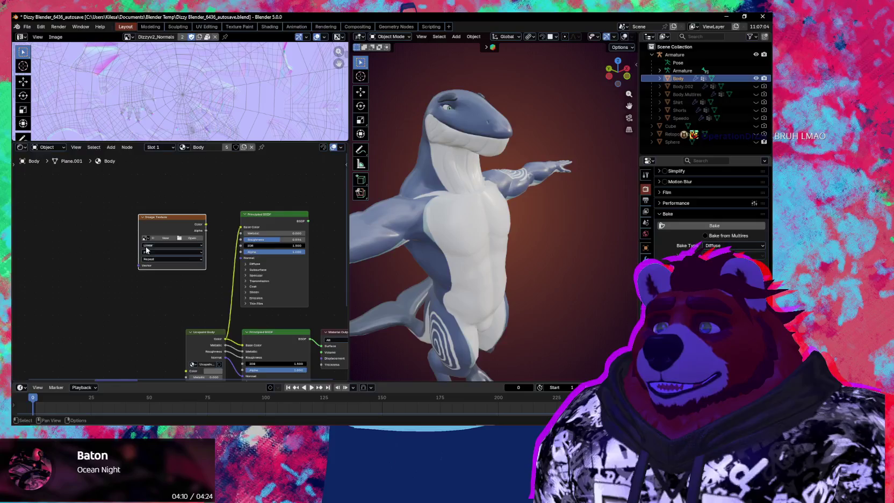
{"action": "middle_click_drag", "start_coordinate": [164, 230], "coordinate": [198, 233]}
{"action": "key", "text": "shift+d"}
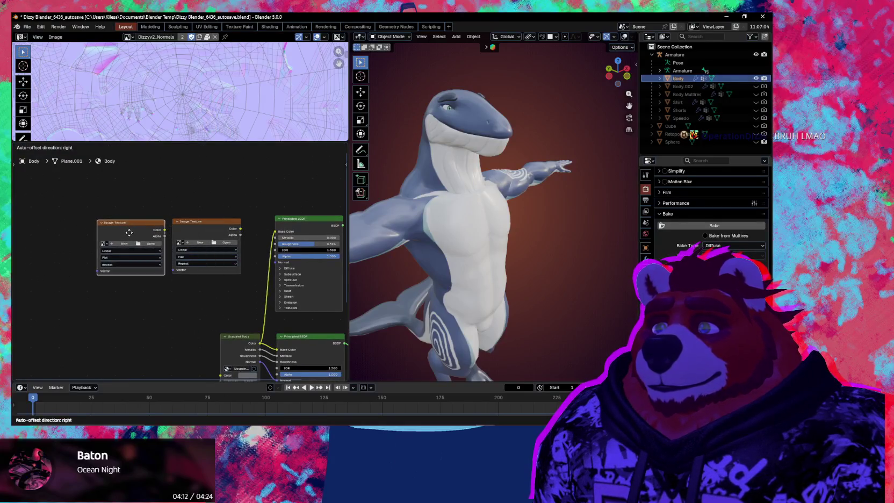
{"action": "left_click", "coordinate": [131, 234]}
{"action": "left_click", "coordinate": [200, 242]}
{"action": "type", "text": "Dizzy"}
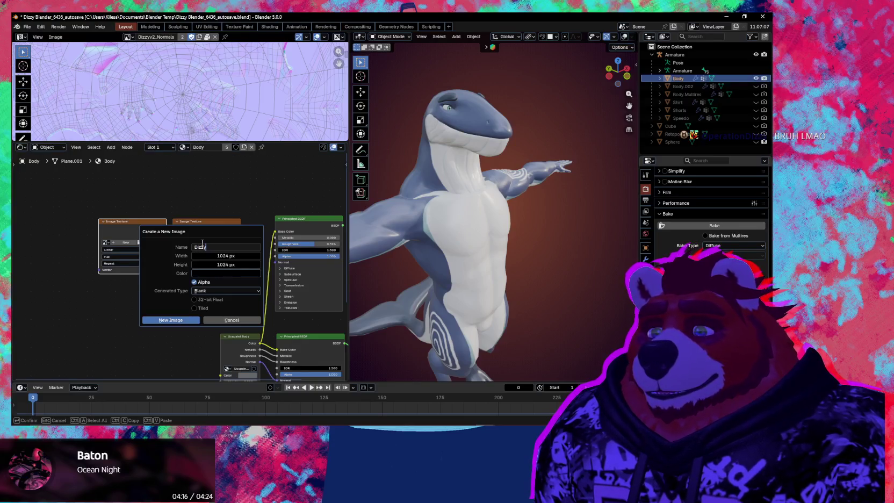
{"action": "type", "text": "v2_Albedo"}
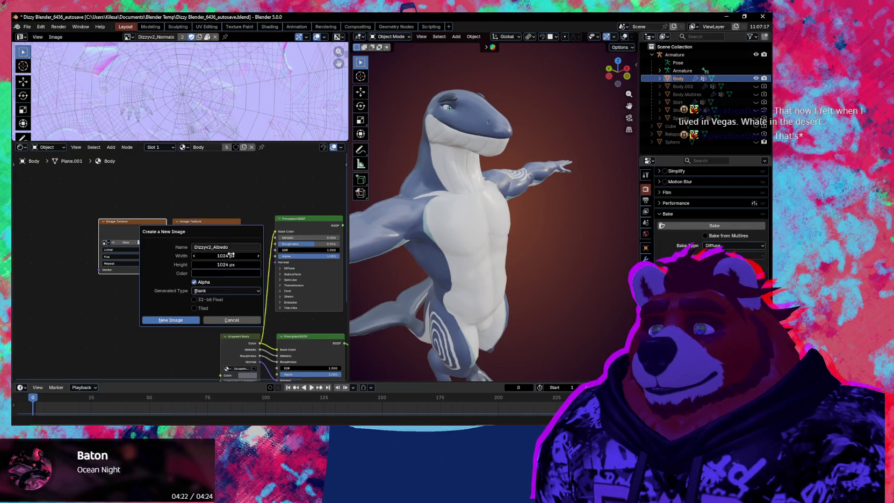
- Create a 4096 × 4096 Dizzyv2_Albedo image without alpha and make its node the active bake target
{"action": "left_click_drag", "start_coordinate": [231, 254], "coordinate": [231, 254]}
{"action": "type", "text": "4096"}
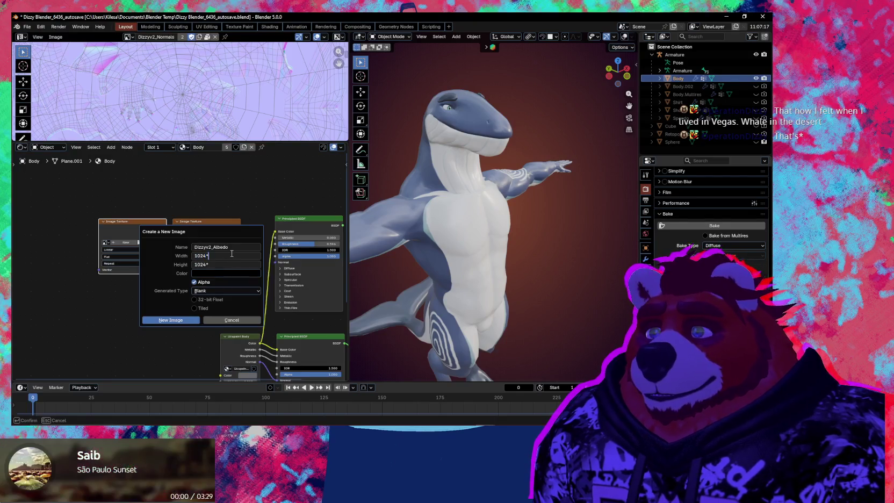
{"action": "key", "text": "Tab"}
{"action": "type", "text": "4096"}
{"action": "key", "text": "Return"}
{"action": "left_click", "coordinate": [202, 283]}
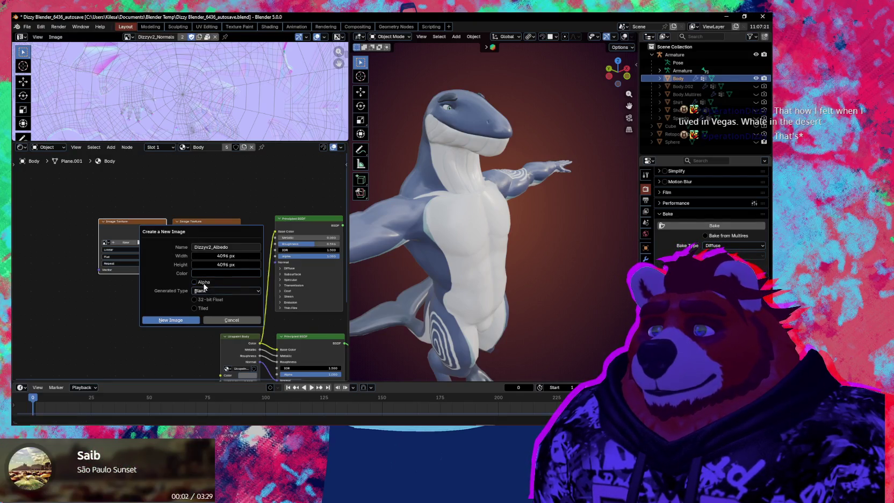
{"action": "left_click", "coordinate": [178, 321]}
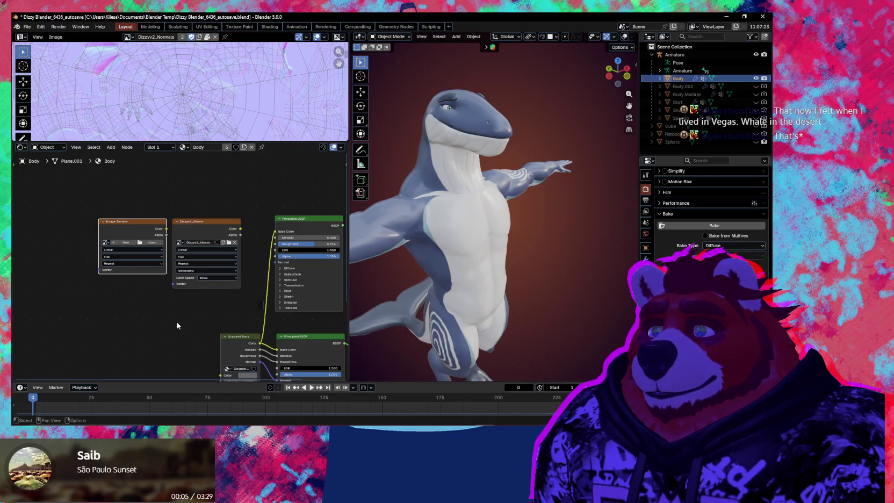
{"action": "left_click", "coordinate": [209, 243]}
{"action": "scroll", "coordinate": [246, 97], "scroll_direction": "down", "scroll_amount": 3}
{"action": "scroll", "coordinate": [246, 98], "scroll_direction": "down", "scroll_amount": 3}
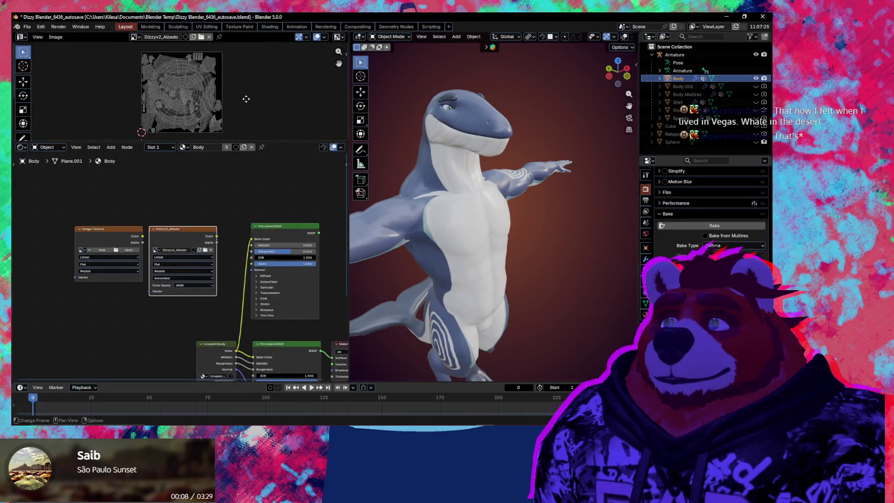
{"action": "scroll", "coordinate": [246, 99], "scroll_direction": "up", "scroll_amount": 2}
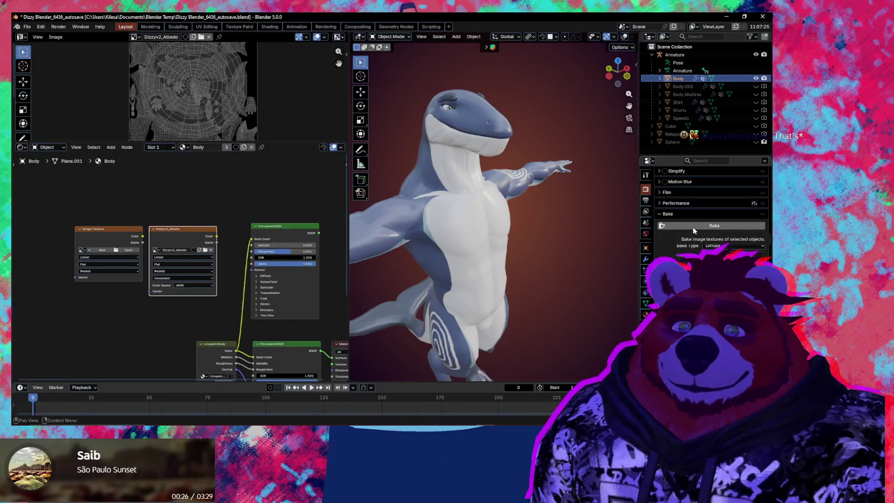
- Run the Diffuse bake into Dizzyv2_Albedo, cancel the prompt, and orbit to inspect the shark
{"action": "left_click", "coordinate": [692, 226]}
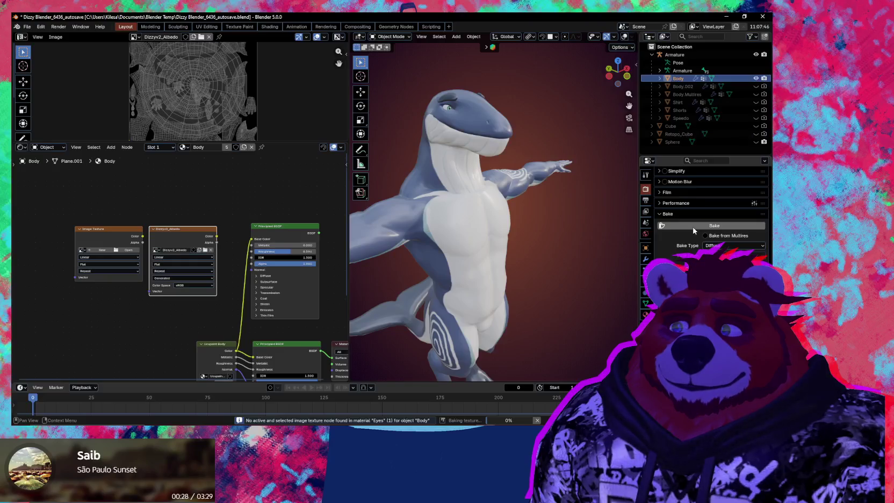
{"action": "left_click", "coordinate": [537, 420]}
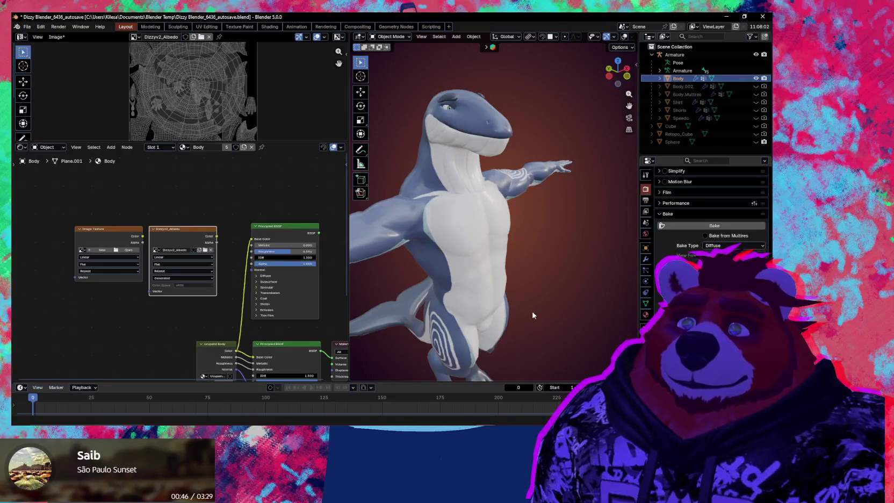
{"action": "middle_click_drag", "start_coordinate": [520, 264], "coordinate": [503, 263]}
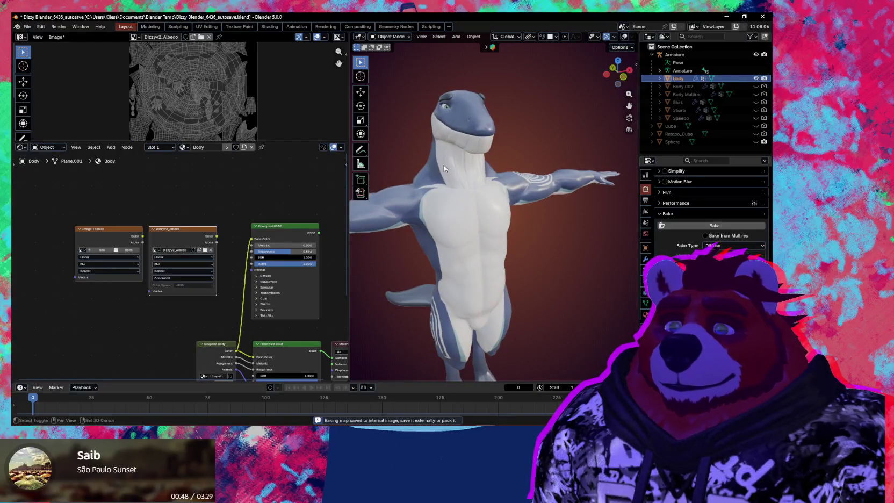
{"action": "mouse_move", "coordinate": [444, 165]}
{"action": "middle_mouse_down"}
{"action": "mouse_move", "coordinate": [464, 217]}
{"action": "mouse_move", "coordinate": [495, 247]}
{"action": "middle_mouse_up"}
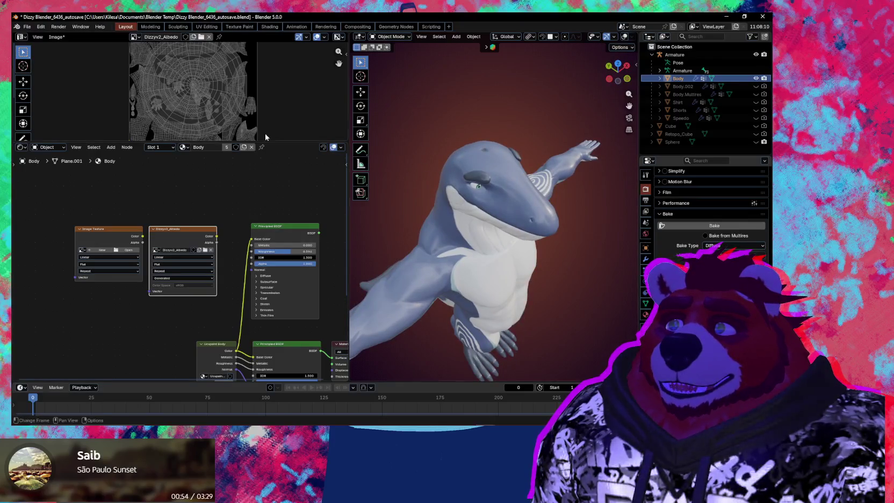
- Display the Dizzyv2_Albedo image in the image editor and orbit the model back upright
{"action": "key", "text": "n"}
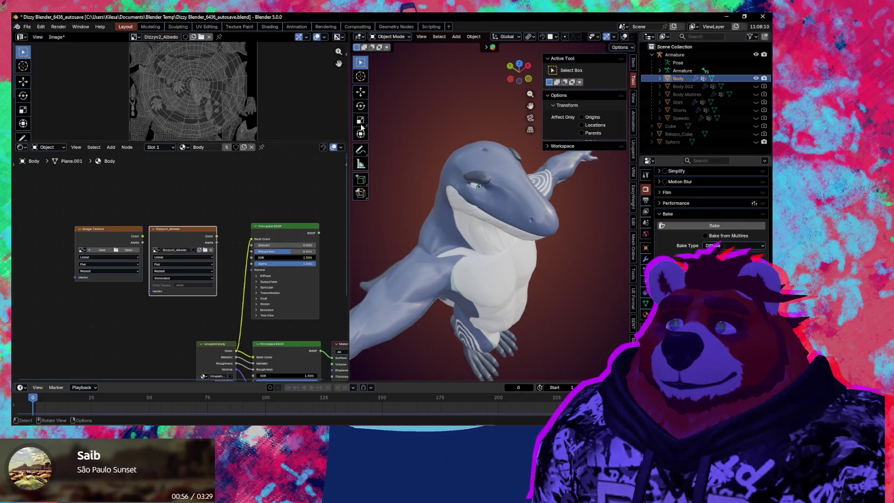
{"action": "left_click", "coordinate": [138, 38]}
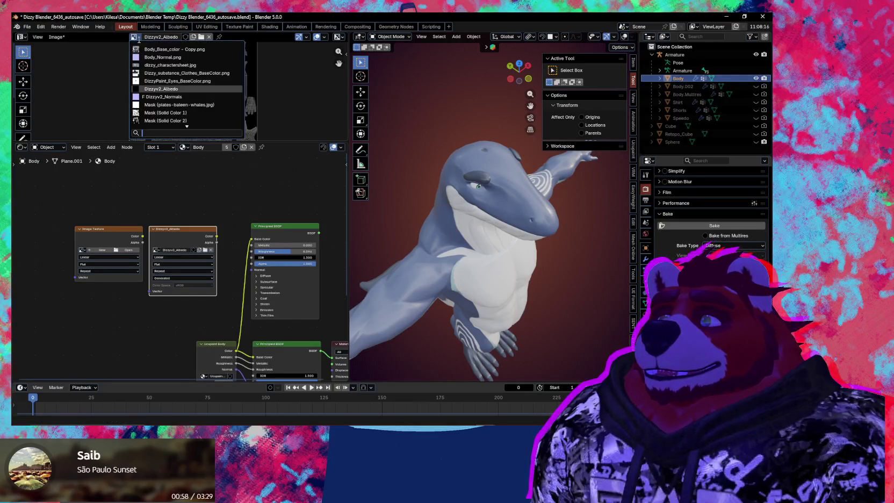
{"action": "left_click", "coordinate": [161, 88]}
{"action": "middle_click_drag", "start_coordinate": [489, 210], "coordinate": [495, 190]}
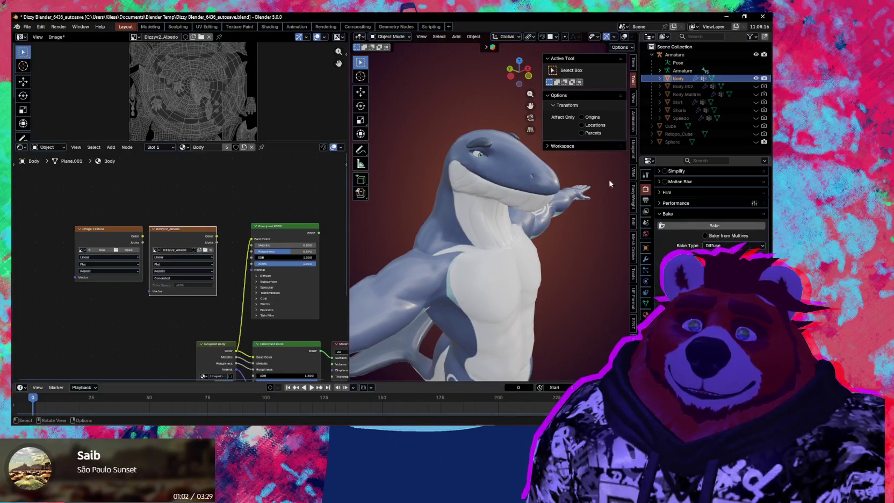
- Open the Ucupaint panel and step through the Dizzyv2_Normals, skin-1_smooth and Solid Color 3–4 layers
{"action": "left_click", "coordinate": [633, 159]}
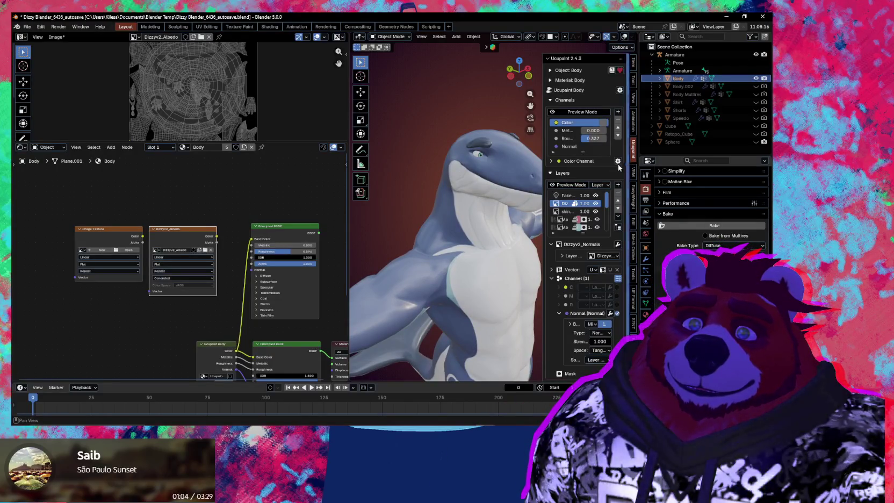
{"action": "left_click_drag", "start_coordinate": [541, 200], "coordinate": [532, 201]}
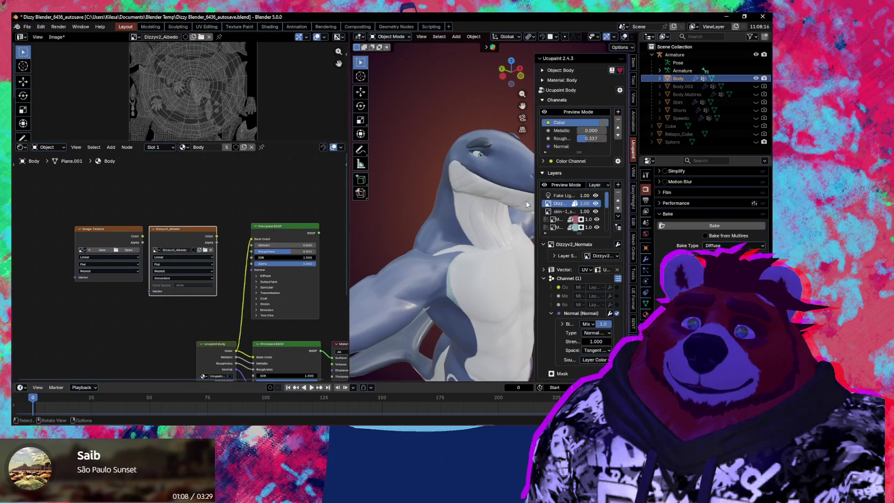
{"action": "left_click", "coordinate": [552, 208]}
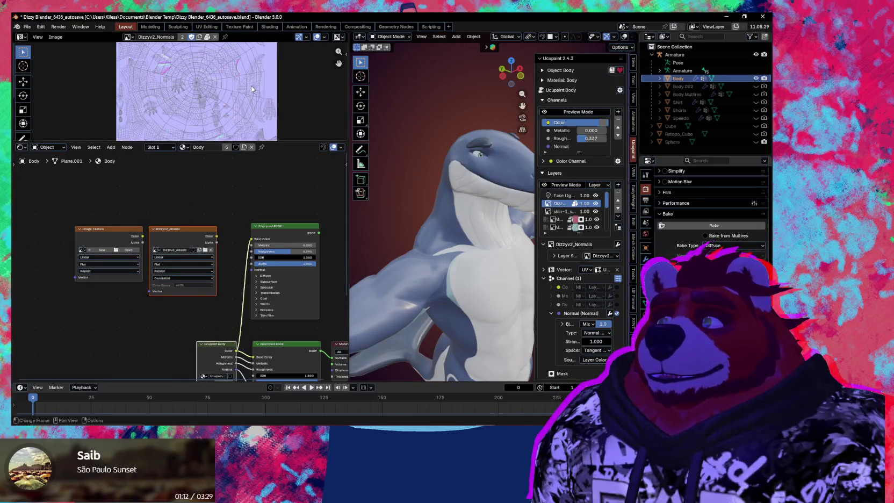
{"action": "left_click", "coordinate": [562, 211]}
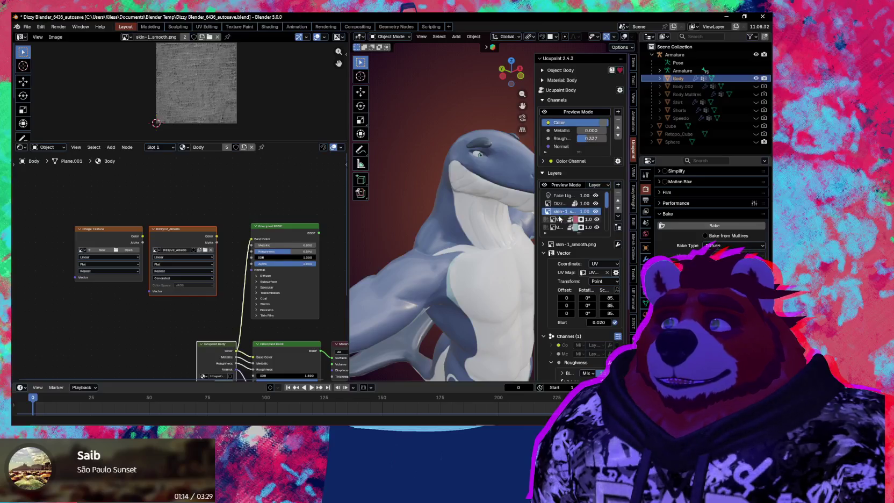
{"action": "left_click", "coordinate": [559, 225]}
{"action": "scroll", "coordinate": [559, 225], "scroll_direction": "down", "scroll_amount": 1}
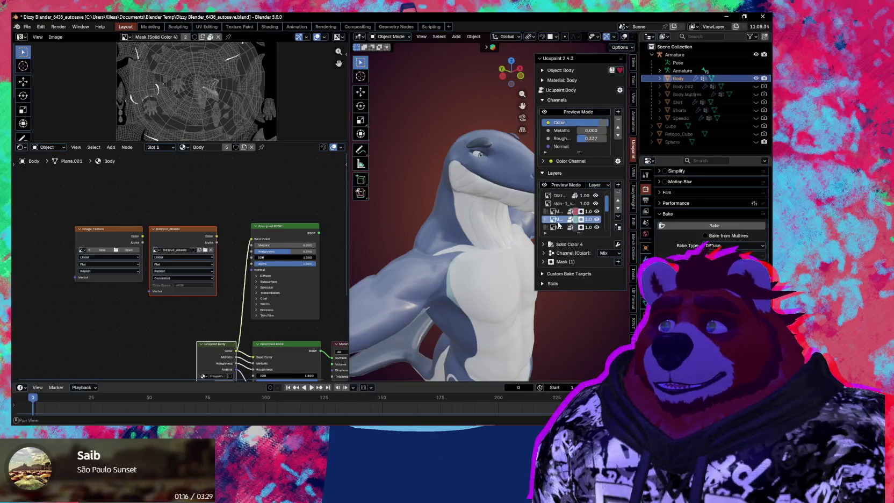
{"action": "scroll", "coordinate": [558, 224], "scroll_direction": "down", "scroll_amount": 2}
{"action": "left_click", "coordinate": [558, 212]}
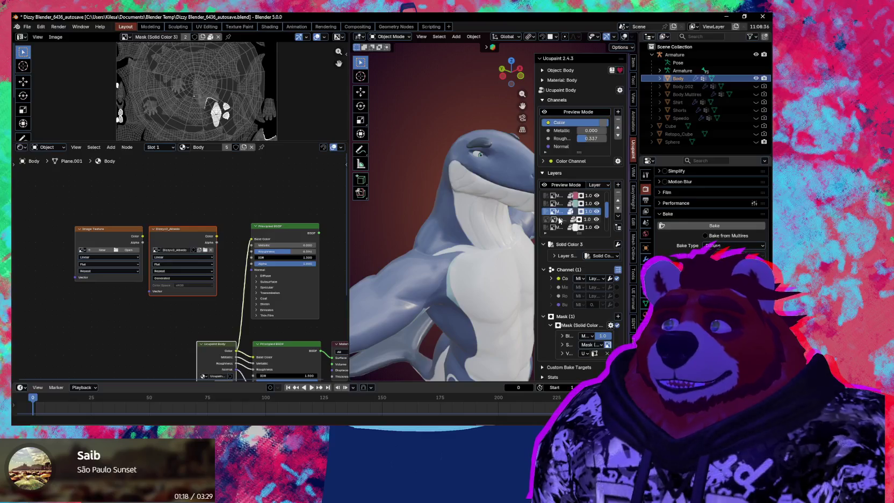
{"action": "left_click", "coordinate": [559, 220]}
- Continue past the Solid Color 2 and 5 masks to make the Body base colour layer active
{"action": "scroll", "coordinate": [560, 220], "scroll_direction": "down", "scroll_amount": 1}
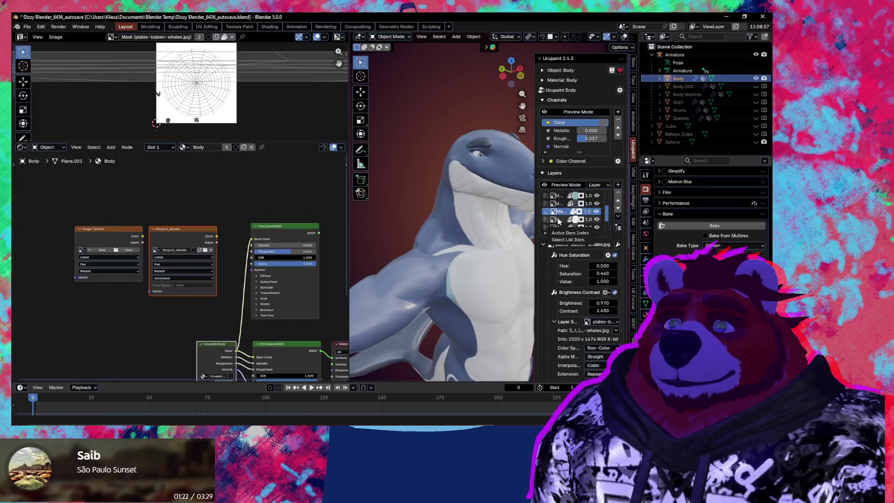
{"action": "left_click", "coordinate": [558, 220]}
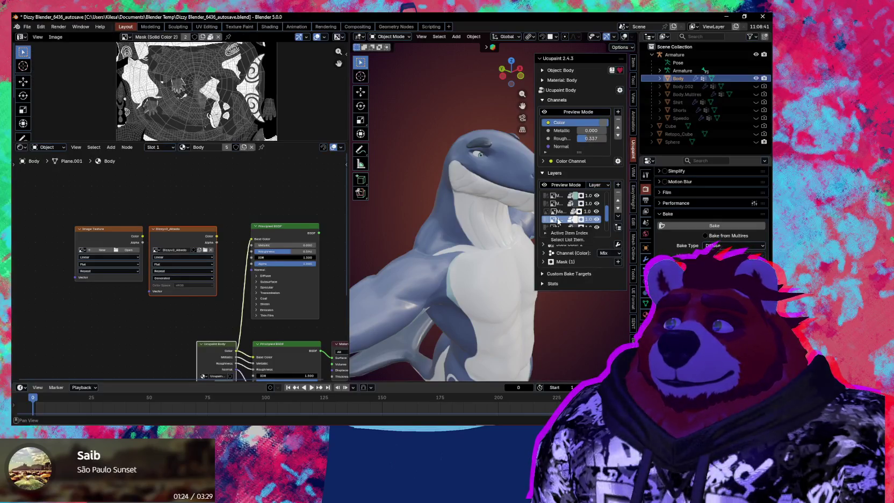
{"action": "scroll", "coordinate": [559, 220], "scroll_direction": "down", "scroll_amount": 1}
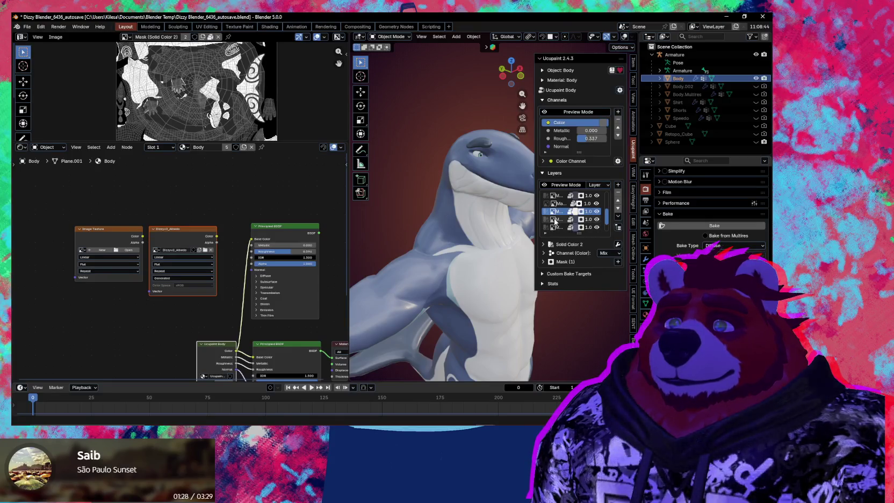
{"action": "left_click", "coordinate": [557, 221]}
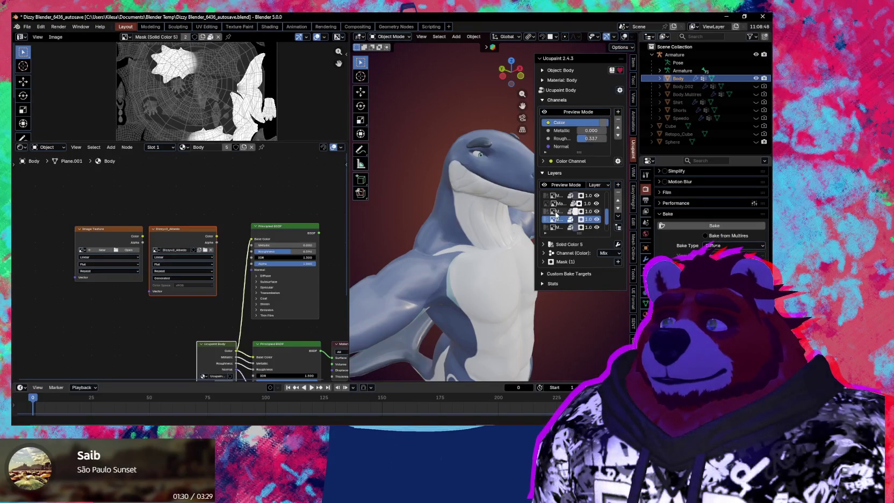
{"action": "scroll", "coordinate": [557, 217], "scroll_direction": "down", "scroll_amount": 2}
{"action": "scroll", "coordinate": [556, 218], "scroll_direction": "down", "scroll_amount": 1, "text": "ctrl"}
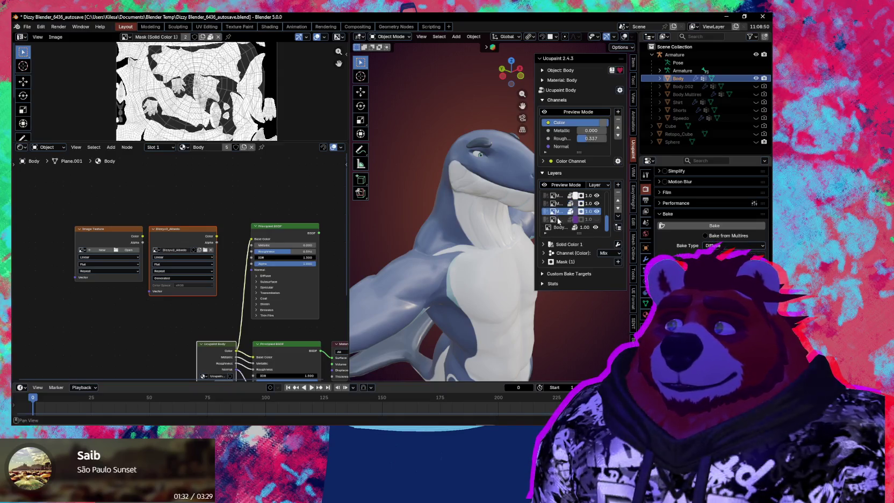
{"action": "left_click", "coordinate": [558, 220]}
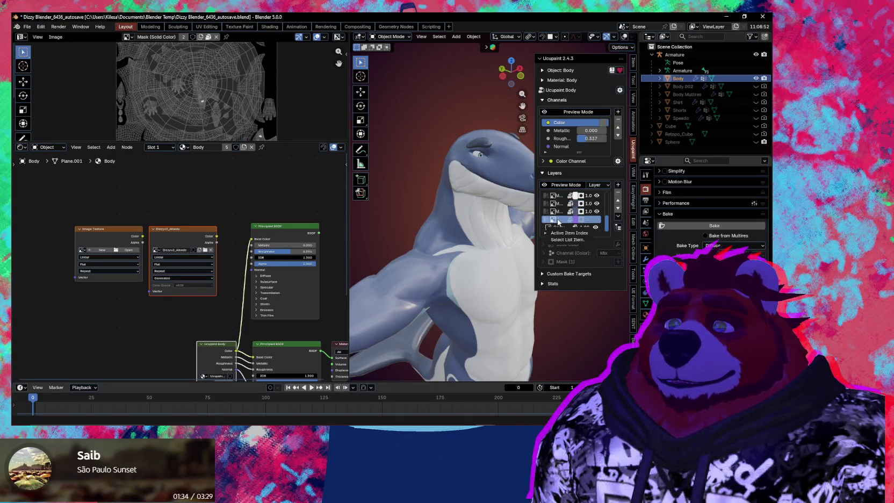
{"action": "left_click", "coordinate": [560, 228]}
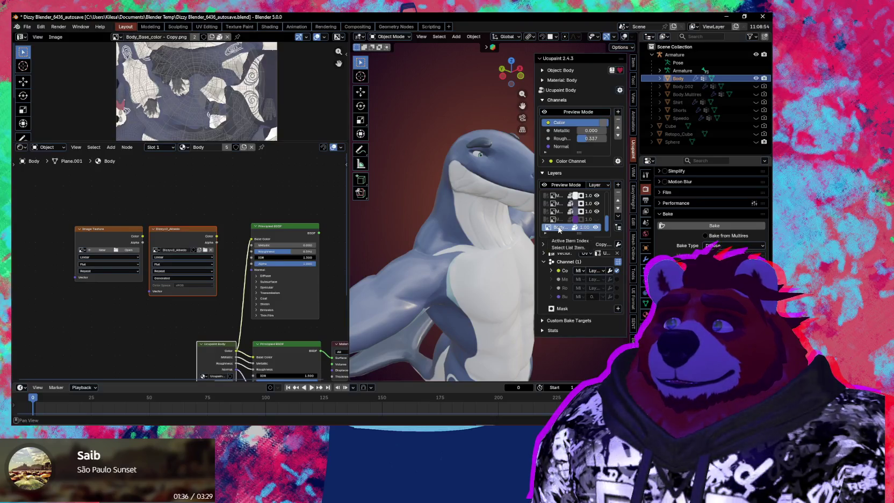
{"action": "scroll", "coordinate": [673, 214], "scroll_direction": "down", "scroll_amount": 2, "text": "ctrl"}
{"action": "scroll", "coordinate": [673, 214], "scroll_direction": "down", "scroll_amount": 2, "text": "ctrl"}
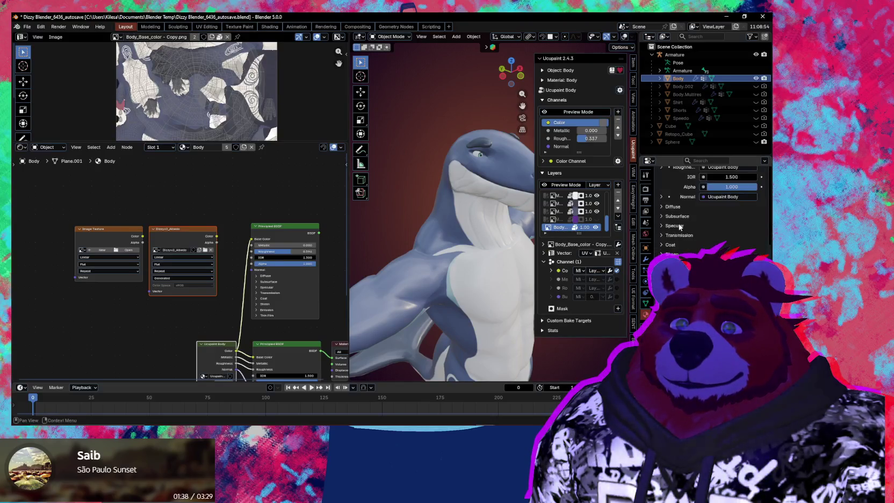
{"action": "scroll", "coordinate": [673, 214], "scroll_direction": "down", "scroll_amount": 4, "text": "ctrl"}
{"action": "scroll", "coordinate": [673, 215], "scroll_direction": "down", "scroll_amount": 3, "text": "ctrl"}
- Switch to the Eyes material and show DizzyPaint_Eyes_BaseColor.png in an enlarged image view
{"action": "left_click", "coordinate": [673, 198]}
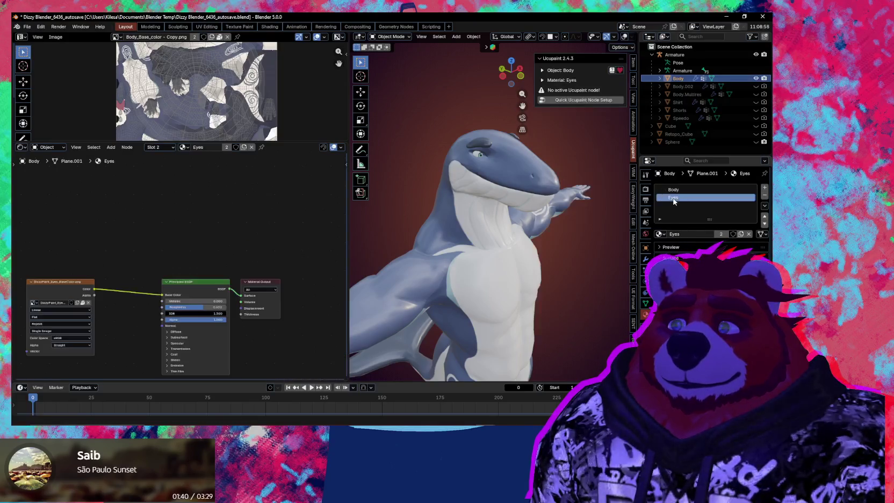
{"action": "key", "text": "Home"}
{"action": "left_click", "coordinate": [123, 278]}
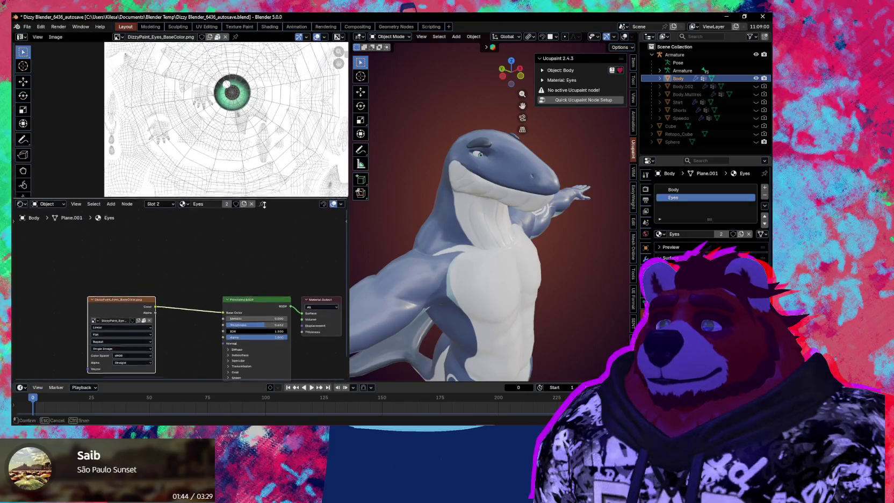
{"action": "left_click_drag", "start_coordinate": [259, 143], "coordinate": [260, 251]}
{"action": "key", "text": "Home"}
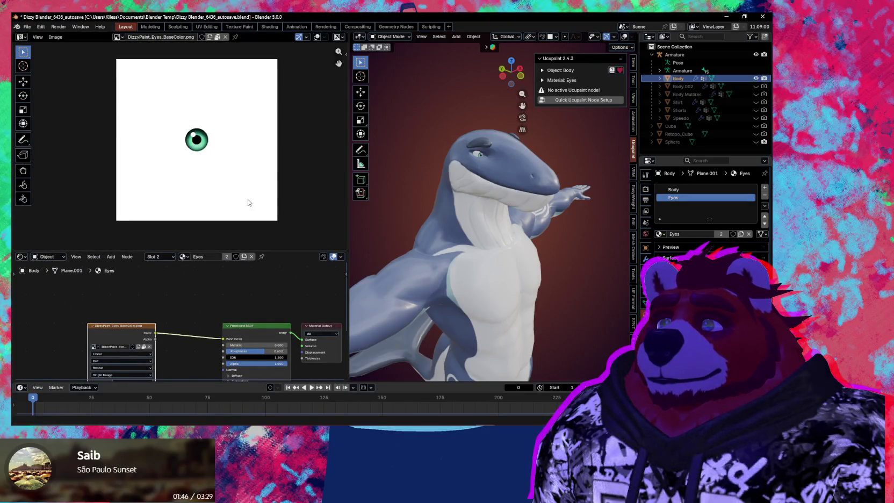
- Zoom into the eye texture, refit it fully, and widen the 3D view of the shark
{"action": "scroll", "coordinate": [247, 203], "scroll_direction": "up", "scroll_amount": 3}
{"action": "scroll", "coordinate": [239, 195], "scroll_direction": "up", "scroll_amount": 2}
{"action": "scroll", "coordinate": [242, 195], "scroll_direction": "up", "scroll_amount": 2}
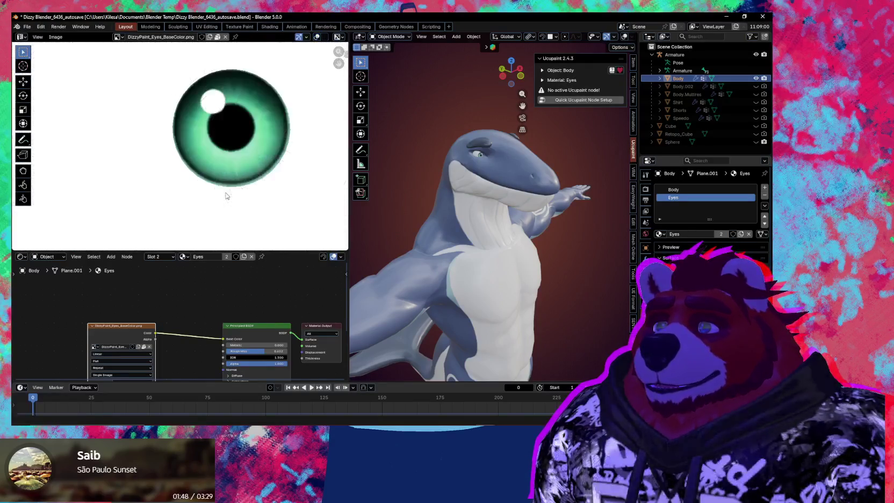
{"action": "scroll", "coordinate": [246, 193], "scroll_direction": "up", "scroll_amount": 2}
{"action": "scroll", "coordinate": [231, 200], "scroll_direction": "up", "scroll_amount": 1}
{"action": "scroll", "coordinate": [231, 200], "scroll_direction": "down", "scroll_amount": 1}
{"action": "scroll", "coordinate": [244, 202], "scroll_direction": "down", "scroll_amount": 2}
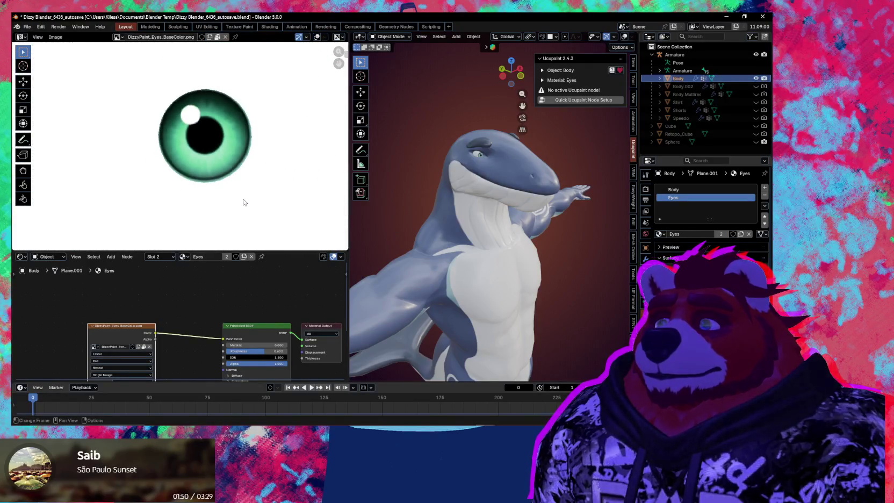
{"action": "key", "text": "Home"}
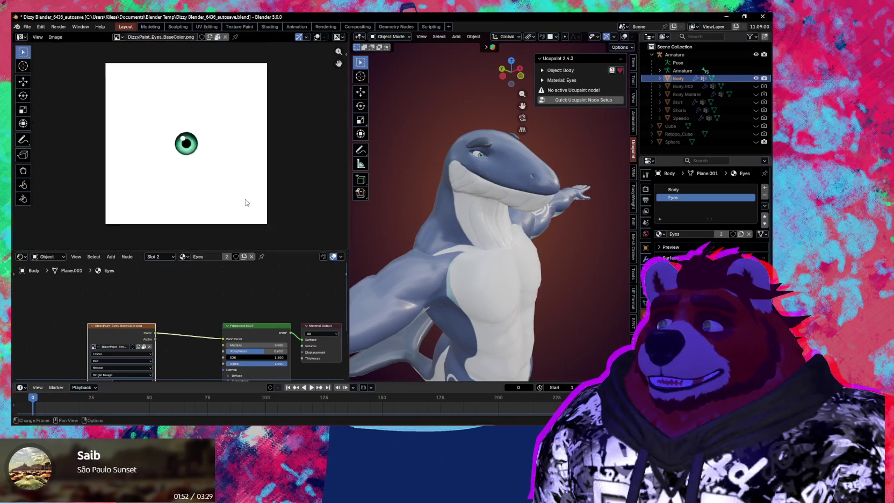
{"action": "middle_click_drag", "start_coordinate": [491, 239], "coordinate": [487, 241]}
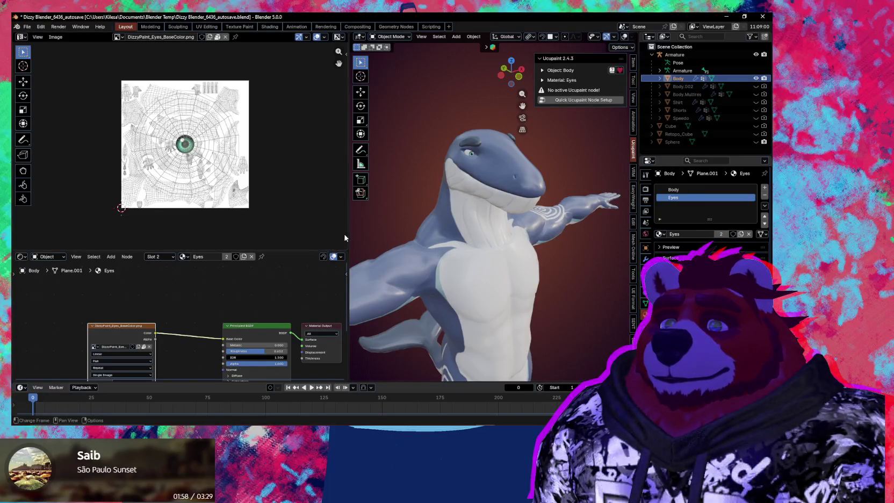
{"action": "left_click_drag", "start_coordinate": [348, 237], "coordinate": [237, 239]}
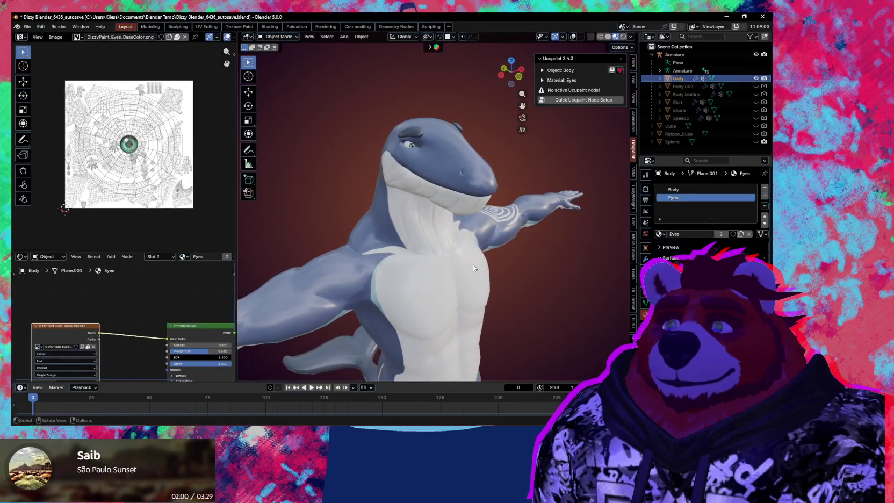
- Turn overlays on, select the Body material slot, and enter Edit Mode on the shark body
{"action": "key", "text": "shift+alt+z"}
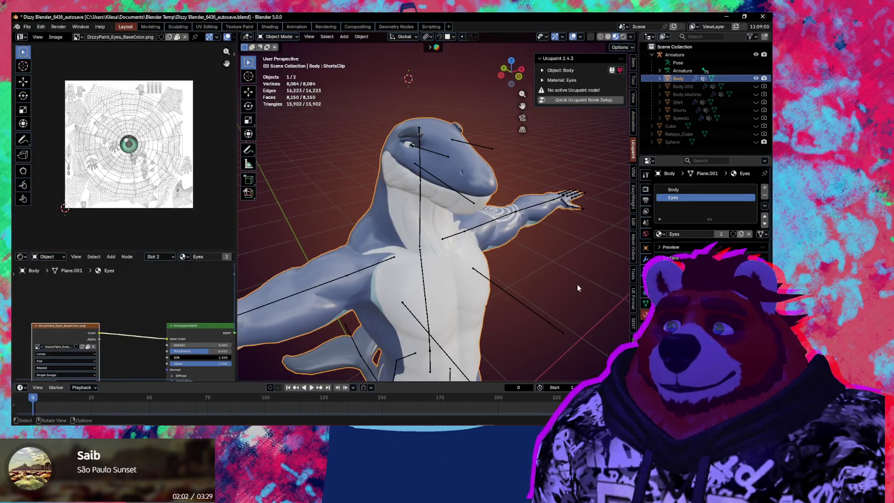
{"action": "left_click", "coordinate": [704, 191]}
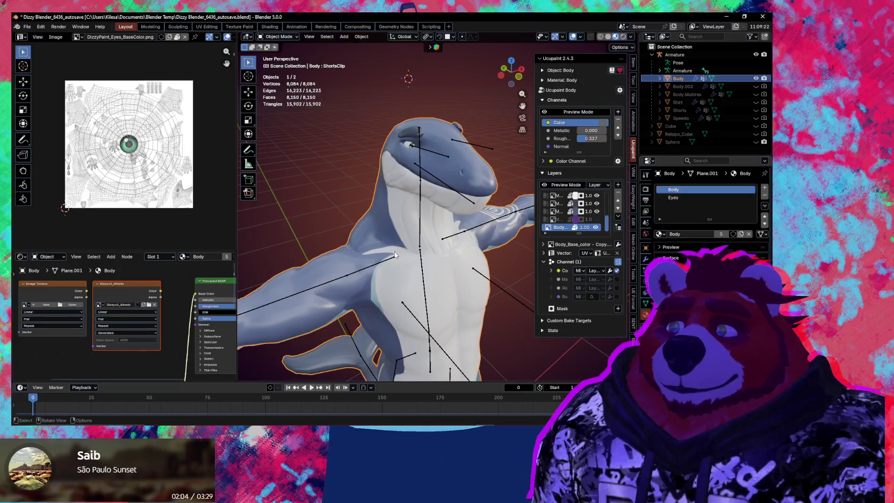
{"action": "scroll", "coordinate": [437, 177], "scroll_direction": "up", "scroll_amount": 4}
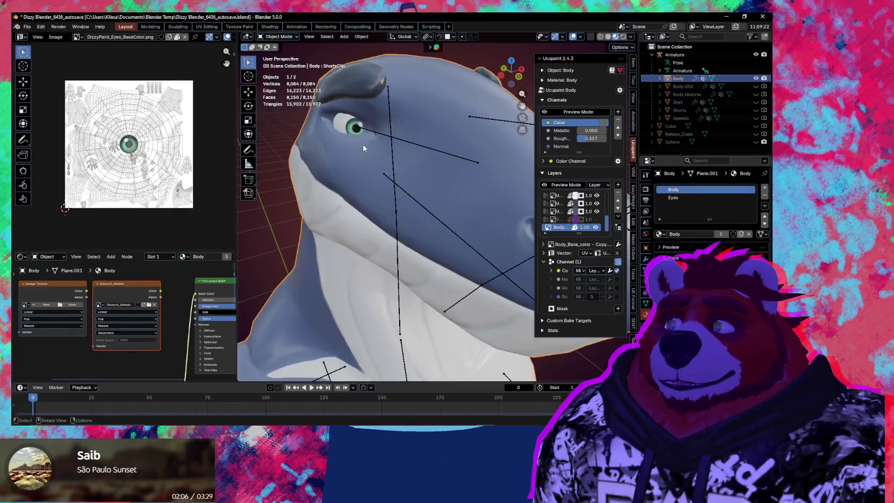
{"action": "key", "text": "Tab"}
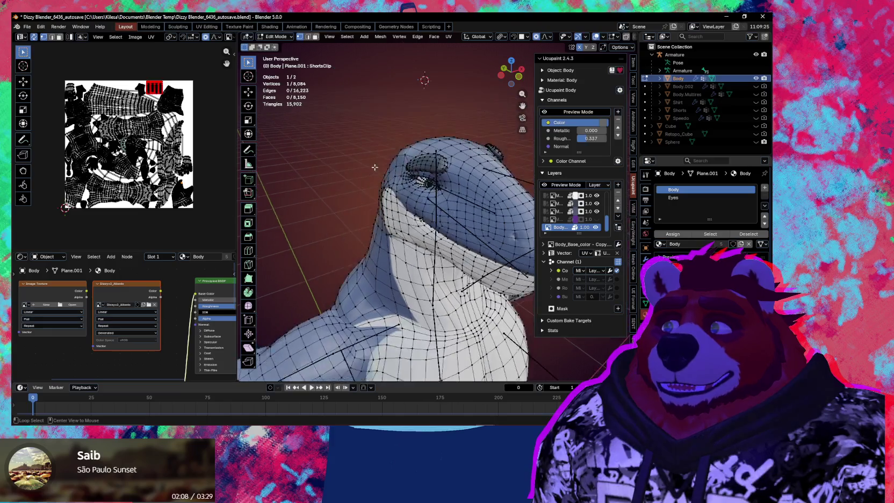
{"action": "mouse_move", "coordinate": [365, 168]}
{"action": "middle_mouse_down"}
{"action": "mouse_move", "coordinate": [598, 170]}
{"action": "mouse_move", "coordinate": [476, 252]}
{"action": "middle_mouse_up"}
- Select both eye mesh islands, separate them into their own object, and hide it
{"action": "key", "text": "ctrl+l"}
{"action": "key", "text": "l"}
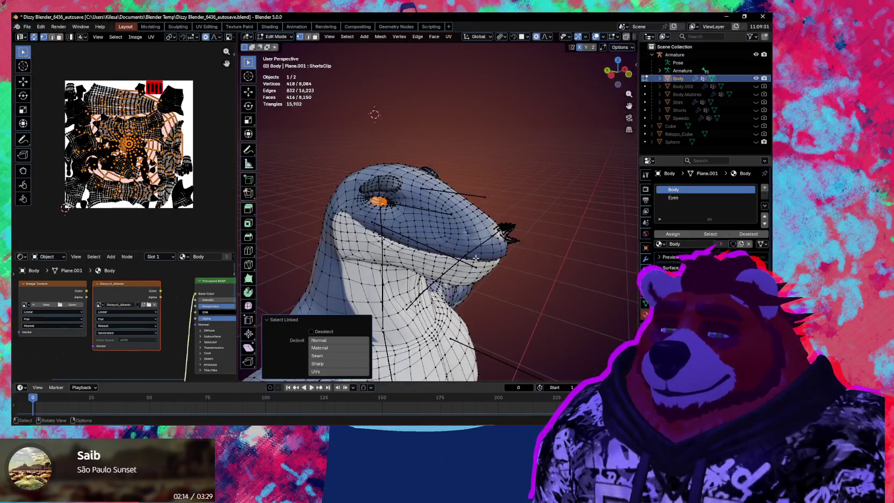
{"action": "key", "text": "p"}
{"action": "left_click", "coordinate": [475, 253]}
{"action": "key", "text": "Tab"}
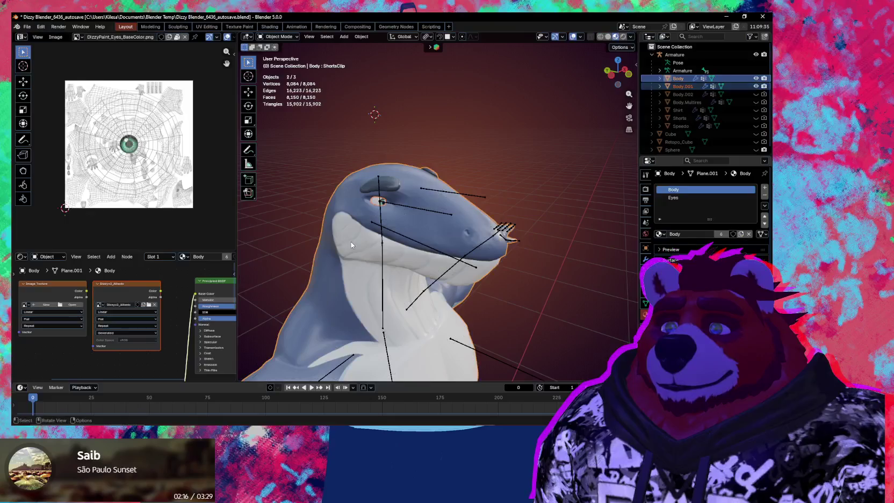
{"action": "left_click", "coordinate": [380, 203]}
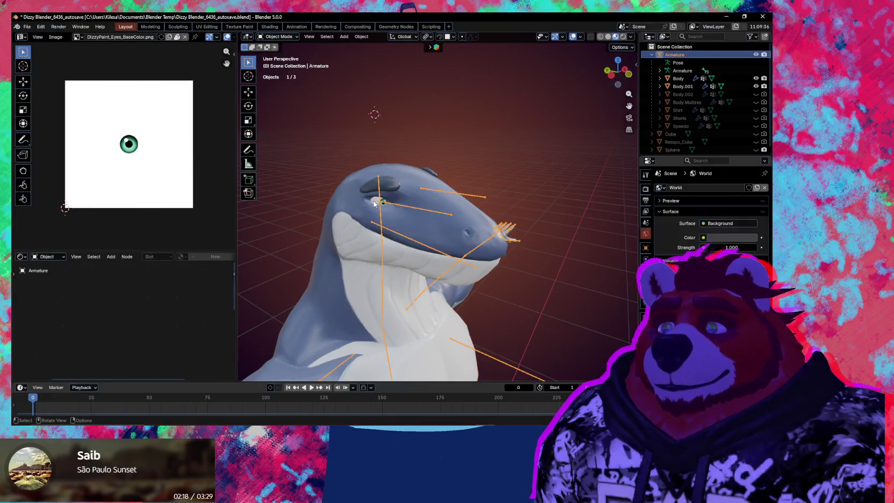
{"action": "key", "text": "h"}
- Make the shark body active again and delete its Eyes material slot
{"action": "key", "text": "shift+alt+z"}
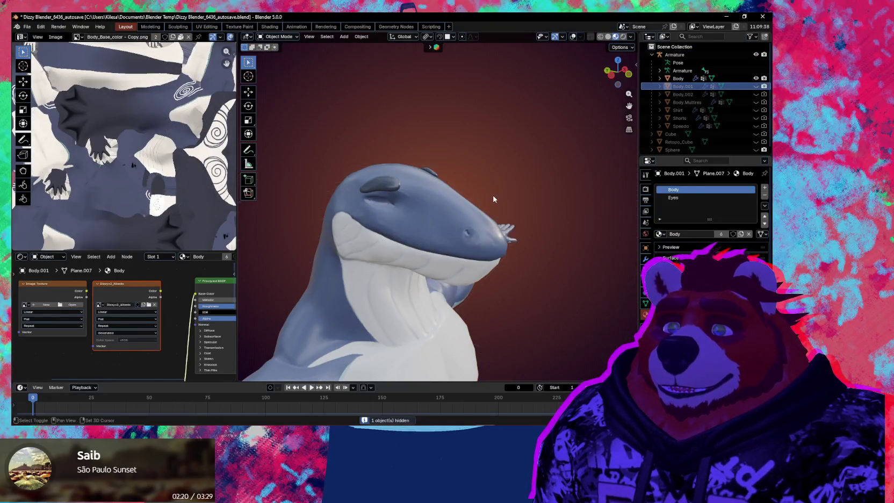
{"action": "scroll", "coordinate": [496, 181], "scroll_direction": "up", "scroll_amount": 3}
{"action": "middle_click_drag", "start_coordinate": [496, 181], "coordinate": [686, 166], "text": "shift"}
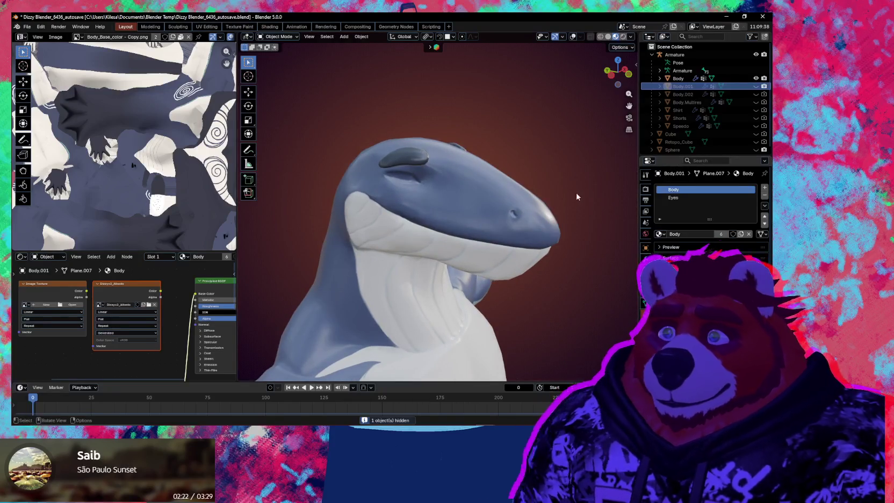
{"action": "middle_click_drag", "start_coordinate": [542, 204], "coordinate": [595, 213]}
{"action": "left_click", "coordinate": [508, 197]}
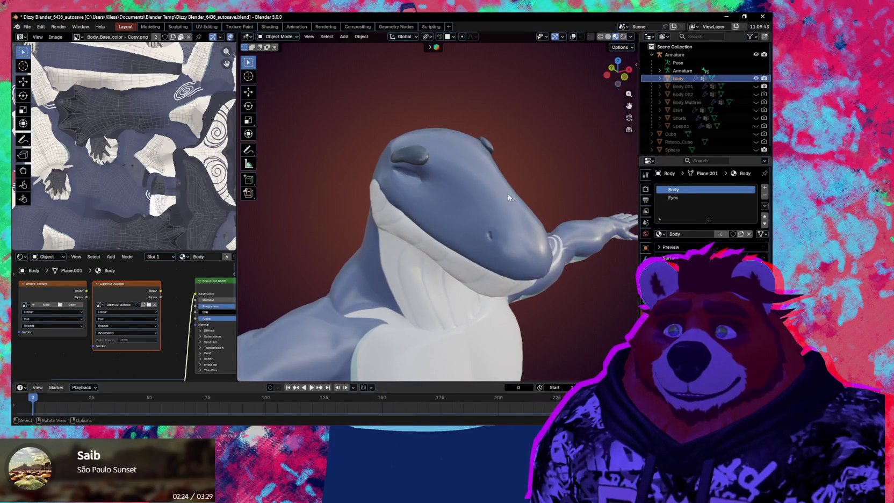
{"action": "left_click", "coordinate": [726, 198]}
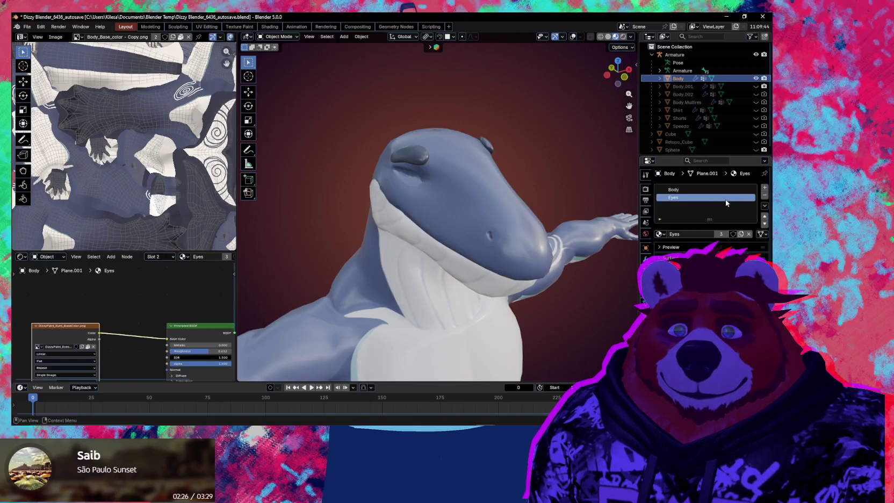
{"action": "left_click", "coordinate": [764, 195]}
- Restore viewport overlays, zoom in, and select the character's armature
{"action": "middle_click_drag", "start_coordinate": [483, 204], "coordinate": [519, 209]}
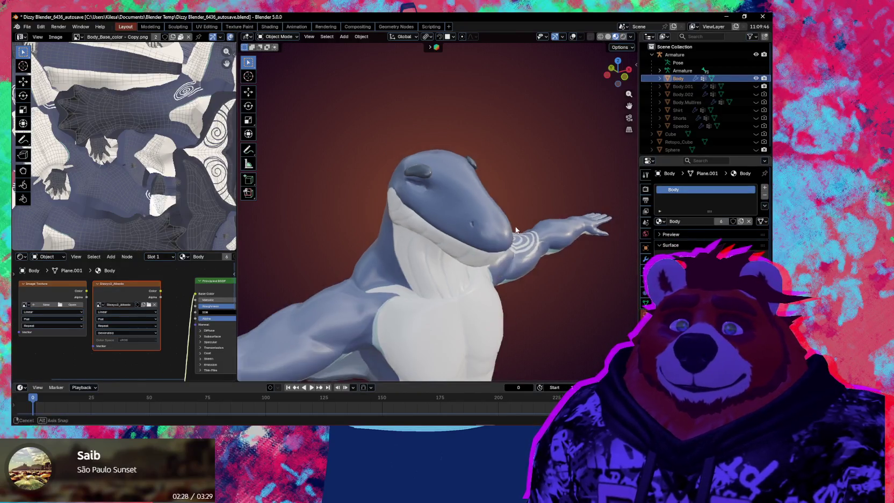
{"action": "middle_click_drag", "start_coordinate": [334, 214], "coordinate": [419, 209]}
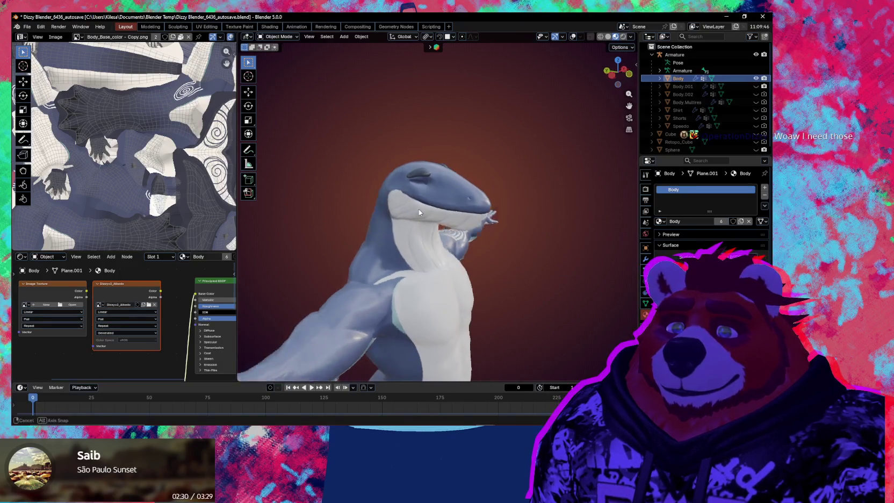
{"action": "key", "text": "shift+alt+z"}
{"action": "scroll", "coordinate": [502, 203], "scroll_direction": "up", "scroll_amount": 2}
{"action": "scroll", "coordinate": [494, 215], "scroll_direction": "up", "scroll_amount": 2}
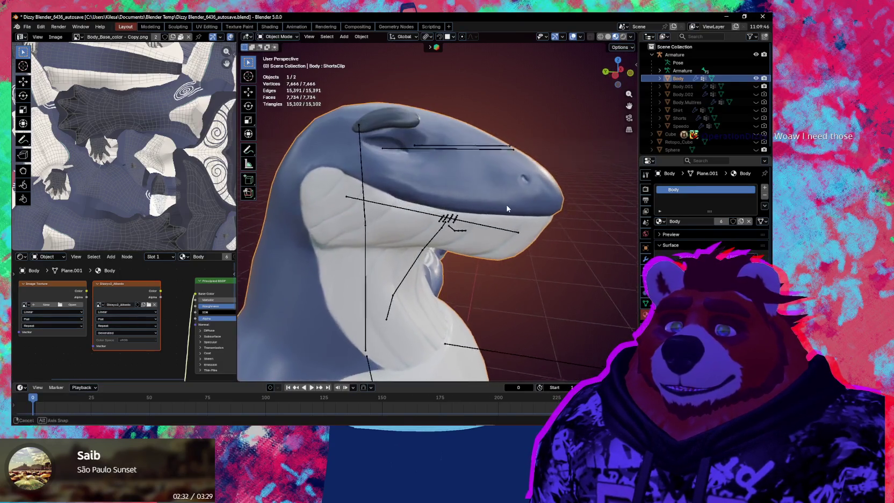
{"action": "scroll", "coordinate": [486, 228], "scroll_direction": "up", "scroll_amount": 1}
{"action": "left_click", "coordinate": [486, 227]}
- In Pose Mode, rotate the jaw bone 23° on X to open the shark's mouth
{"action": "key", "text": "ctrl+Tab"}
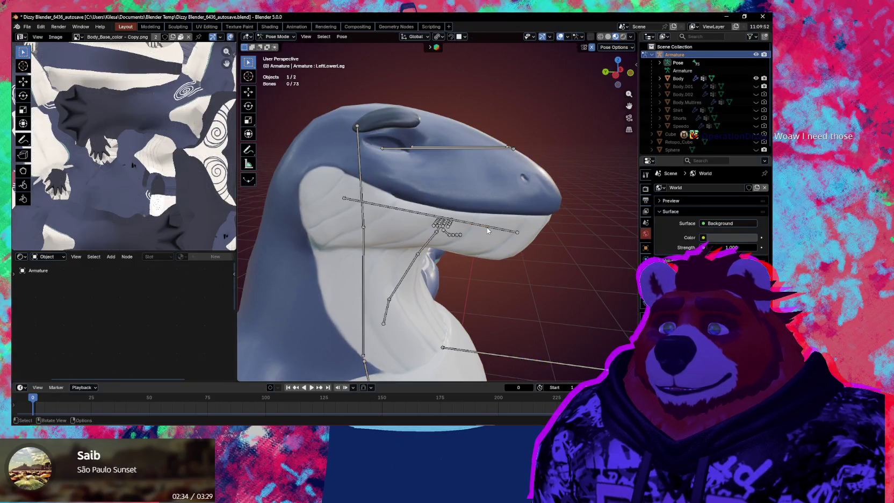
{"action": "left_click", "coordinate": [486, 228]}
{"action": "key", "text": "r"}
{"action": "key", "text": "x"}
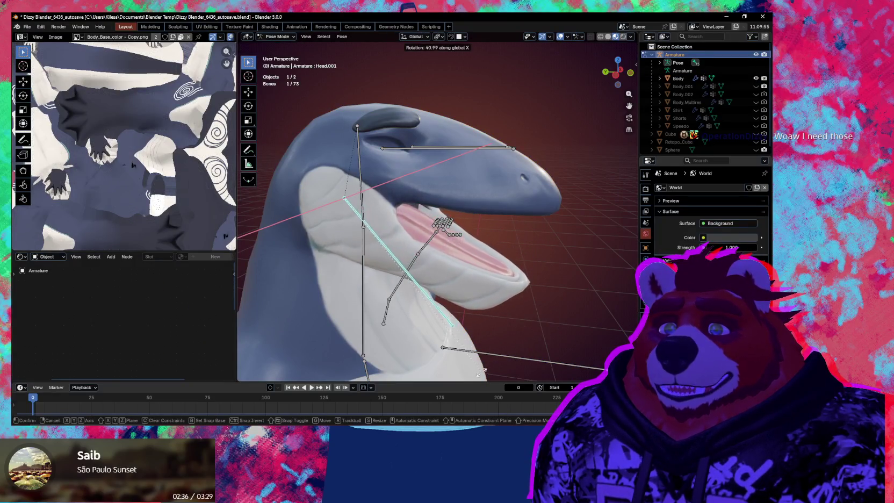
{"action": "left_click", "coordinate": [505, 285]}
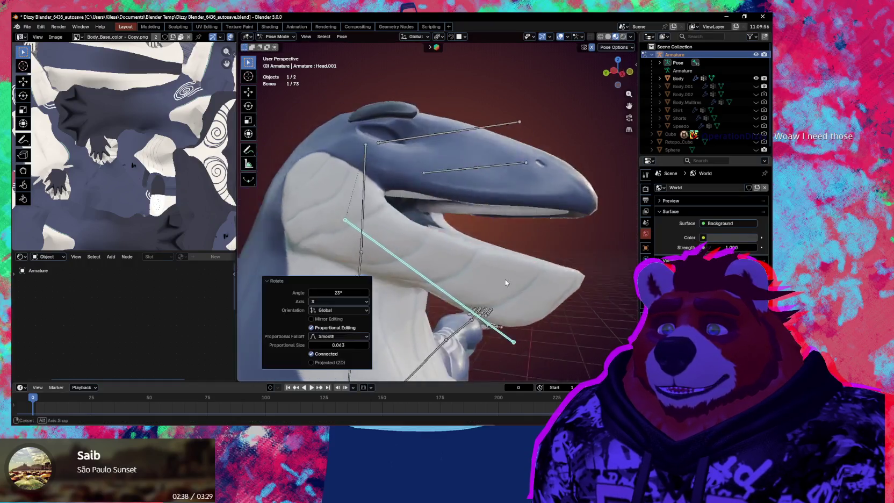
{"action": "mouse_move", "coordinate": [505, 279]}
{"action": "middle_mouse_down"}
{"action": "mouse_move", "coordinate": [464, 262]}
{"action": "mouse_move", "coordinate": [436, 276]}
{"action": "mouse_move", "coordinate": [372, 264]}
{"action": "mouse_move", "coordinate": [373, 279]}
{"action": "mouse_move", "coordinate": [392, 280]}
{"action": "middle_mouse_up"}
{"action": "scroll", "coordinate": [419, 290], "scroll_direction": "down", "scroll_amount": 4}
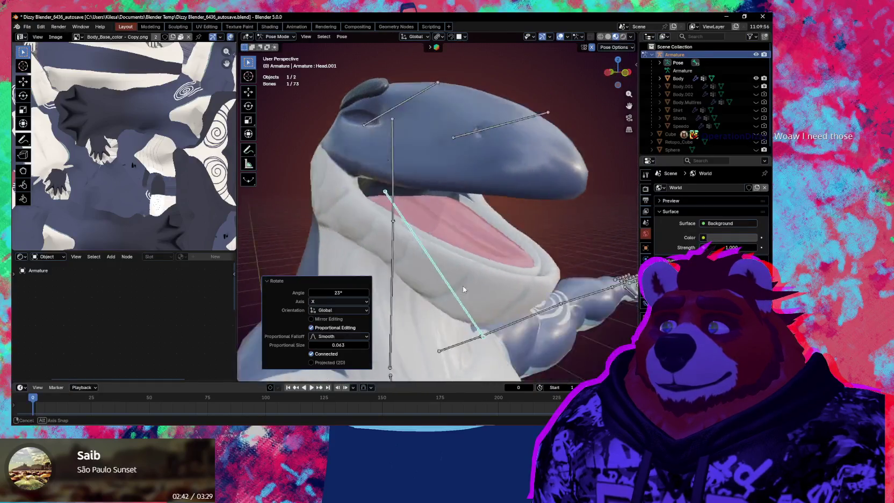
{"action": "scroll", "coordinate": [457, 301], "scroll_direction": "down", "scroll_amount": 4}
- Collapse the Rotate panel, orbit around the shark, and return to Object Mode
{"action": "mouse_move", "coordinate": [473, 276]}
{"action": "middle_mouse_down"}
{"action": "mouse_move", "coordinate": [617, 181]}
{"action": "mouse_move", "coordinate": [466, 243]}
{"action": "middle_mouse_up"}
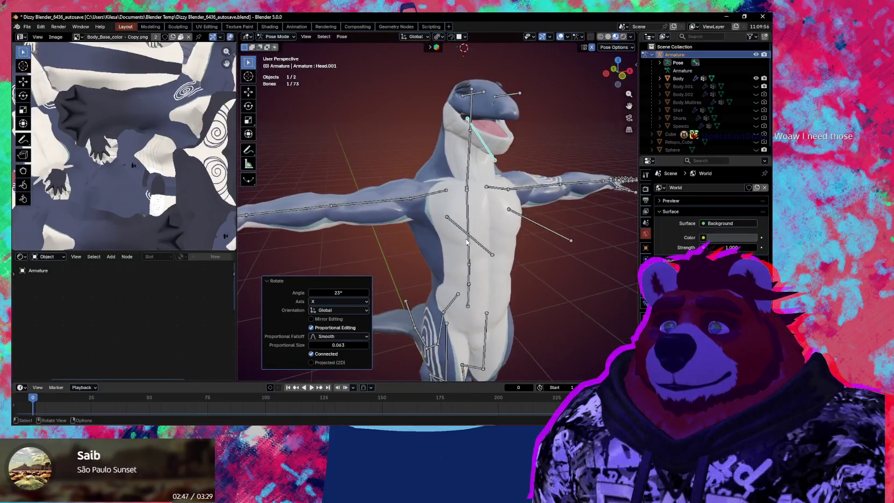
{"action": "left_click", "coordinate": [276, 281]}
{"action": "mouse_move", "coordinate": [276, 281]}
{"action": "middle_mouse_down"}
{"action": "mouse_move", "coordinate": [520, 233]}
{"action": "mouse_move", "coordinate": [417, 253]}
{"action": "mouse_move", "coordinate": [427, 311]}
{"action": "middle_mouse_up"}
{"action": "middle_click_drag", "start_coordinate": [420, 275], "coordinate": [465, 249]}
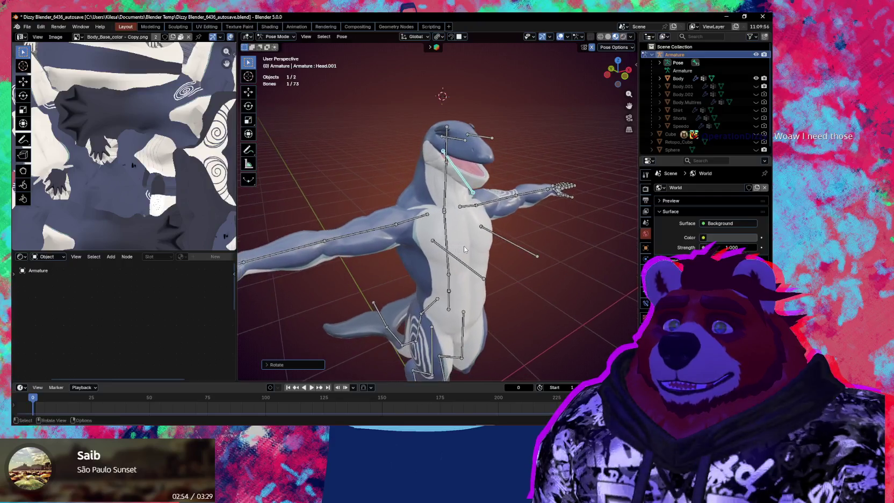
{"action": "key", "text": "ctrl+Tab"}
- Select the shark's body mesh, zoom in on the head and show its shape keys
{"action": "left_click", "coordinate": [414, 188]}
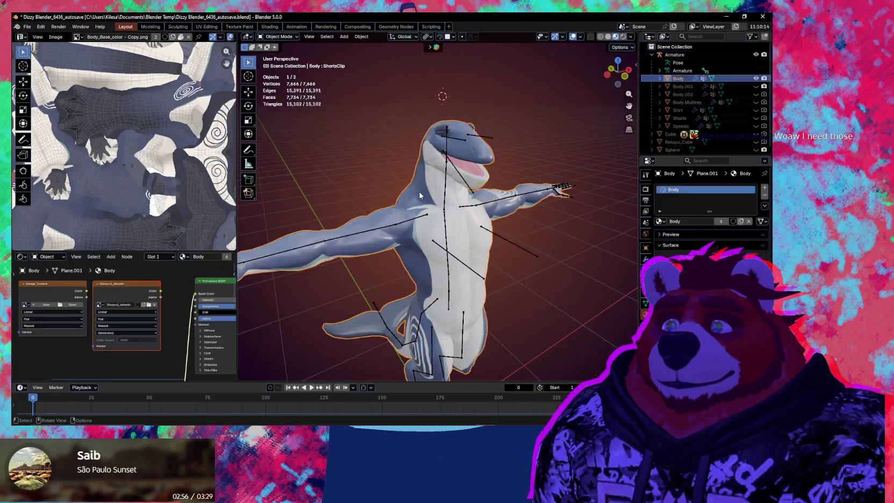
{"action": "middle_click_drag", "start_coordinate": [419, 193], "coordinate": [429, 204]}
{"action": "scroll", "coordinate": [429, 204], "scroll_direction": "up", "scroll_amount": 3}
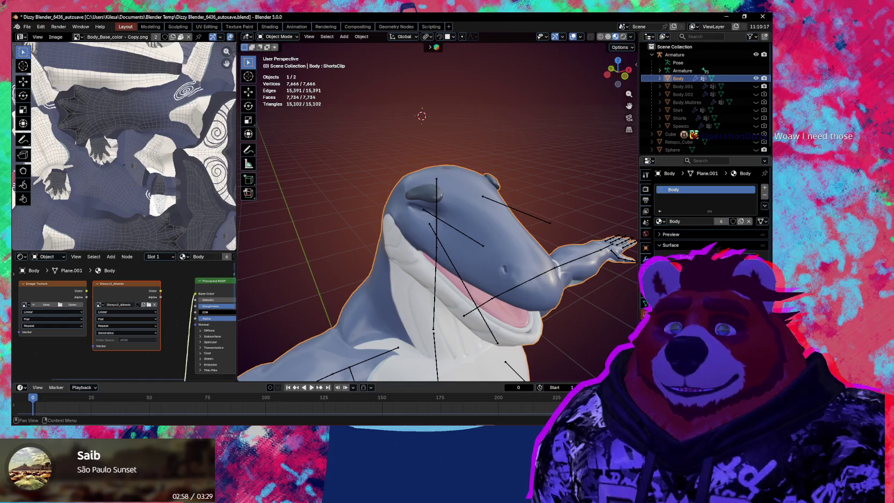
{"action": "left_click", "coordinate": [646, 303]}
{"action": "scroll", "coordinate": [704, 215], "scroll_direction": "down", "scroll_amount": 5}
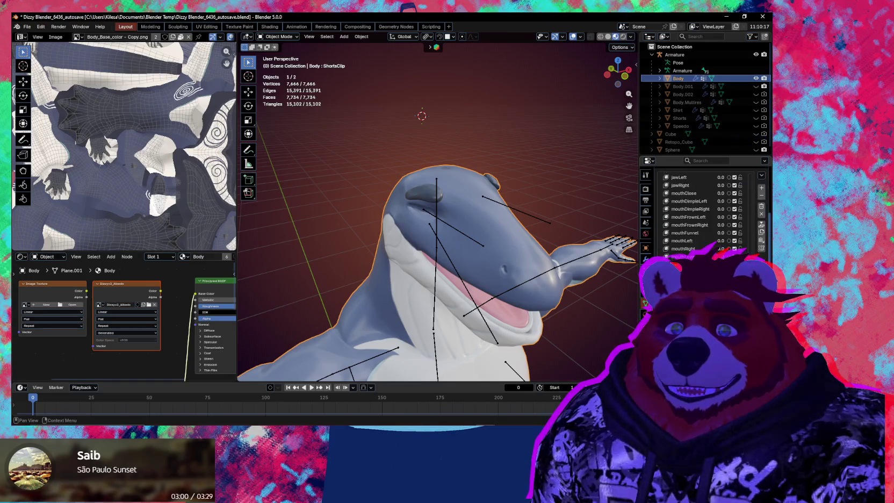
{"action": "scroll", "coordinate": [704, 210], "scroll_direction": "up", "scroll_amount": 6}
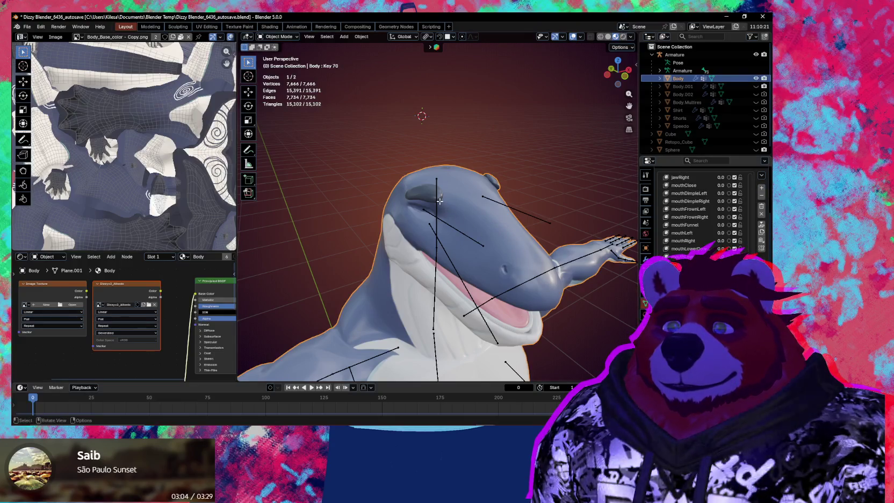
- In Edit Mode, select the connected eye piece and move it along X off the head
{"action": "key", "text": "Tab"}
{"action": "key", "text": "l"}
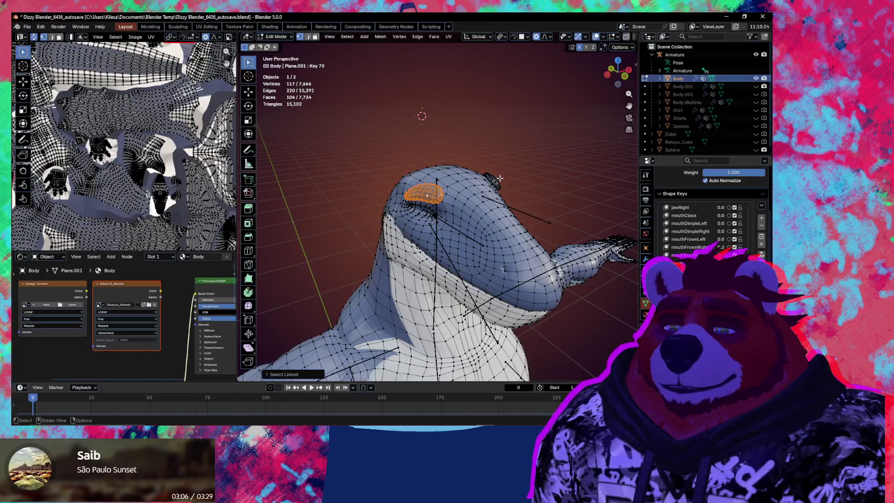
{"action": "mouse_move", "coordinate": [471, 195]}
{"action": "middle_mouse_down"}
{"action": "mouse_move", "coordinate": [466, 239]}
{"action": "mouse_move", "coordinate": [348, 258]}
{"action": "middle_mouse_up"}
{"action": "key", "text": "g"}
{"action": "key", "text": "x"}
{"action": "left_click", "coordinate": [466, 238]}
{"action": "key", "text": "Tab"}
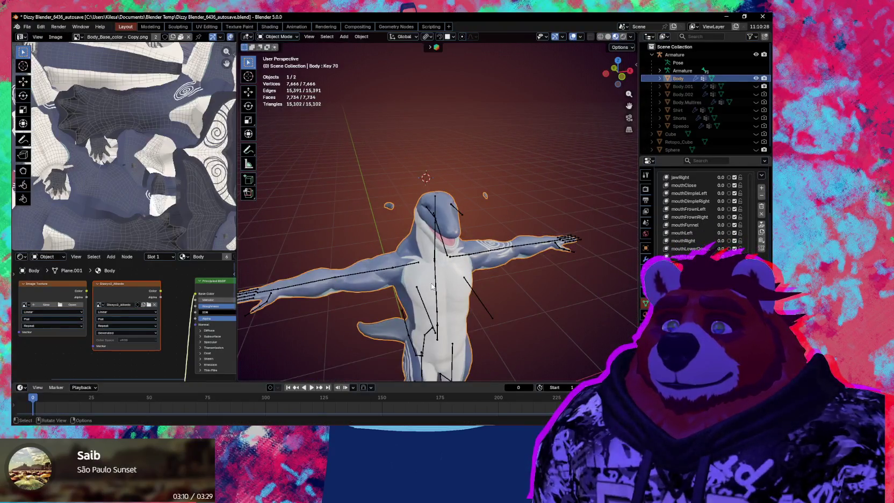
- Hide the overlays to inspect the clean textured shark, then restore them
{"action": "key", "text": "shift+alt+z"}
{"action": "mouse_move", "coordinate": [446, 261]}
{"action": "middle_mouse_down"}
{"action": "mouse_move", "coordinate": [472, 234]}
{"action": "mouse_move", "coordinate": [525, 243]}
{"action": "middle_mouse_up"}
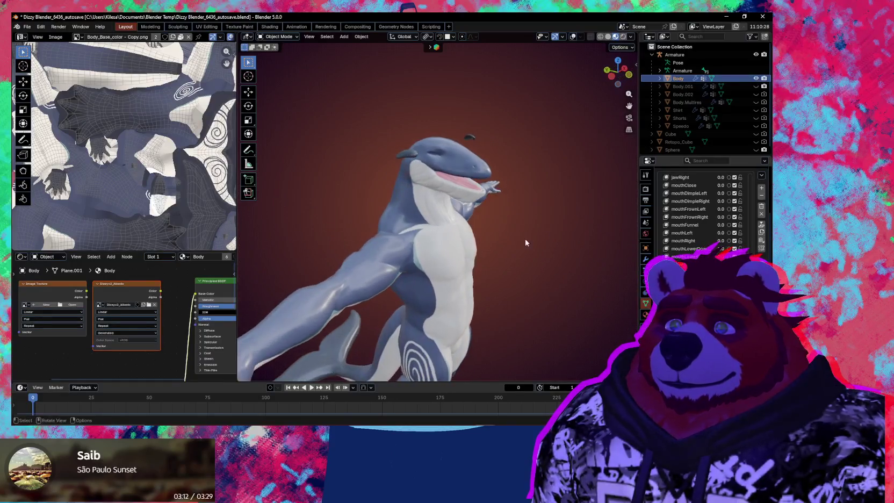
{"action": "mouse_move", "coordinate": [372, 233]}
{"action": "middle_mouse_down"}
{"action": "mouse_move", "coordinate": [495, 271]}
{"action": "mouse_move", "coordinate": [560, 264]}
{"action": "mouse_move", "coordinate": [554, 235]}
{"action": "mouse_move", "coordinate": [496, 214]}
{"action": "mouse_move", "coordinate": [528, 205]}
{"action": "middle_mouse_up"}
{"action": "key", "text": "shift+alt+z"}
- Put the rig in Pose Mode and rotate the Tail1 bone around X to raise the tail
{"action": "left_click", "coordinate": [458, 255]}
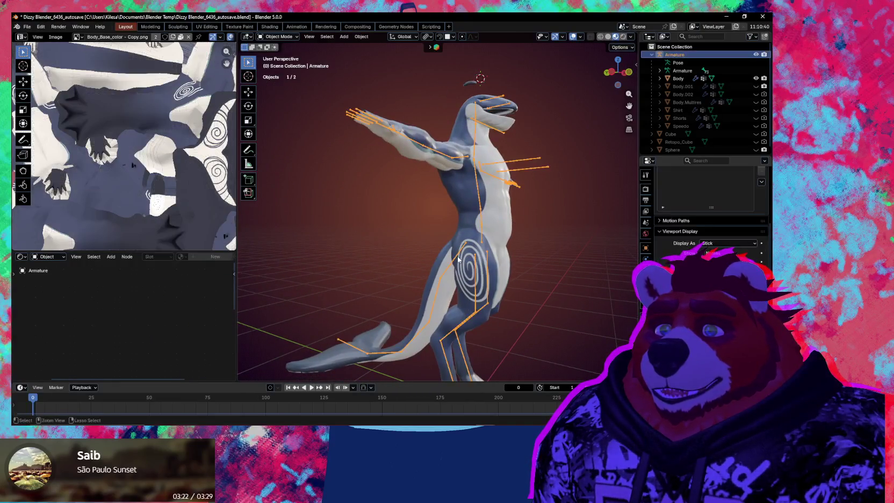
{"action": "key", "text": "ctrl+Tab"}
{"action": "left_click", "coordinate": [457, 255]}
{"action": "mouse_move", "coordinate": [457, 255]}
{"action": "middle_mouse_down"}
{"action": "mouse_move", "coordinate": [515, 239]}
{"action": "mouse_move", "coordinate": [555, 242]}
{"action": "middle_mouse_up"}
{"action": "key", "text": "r"}
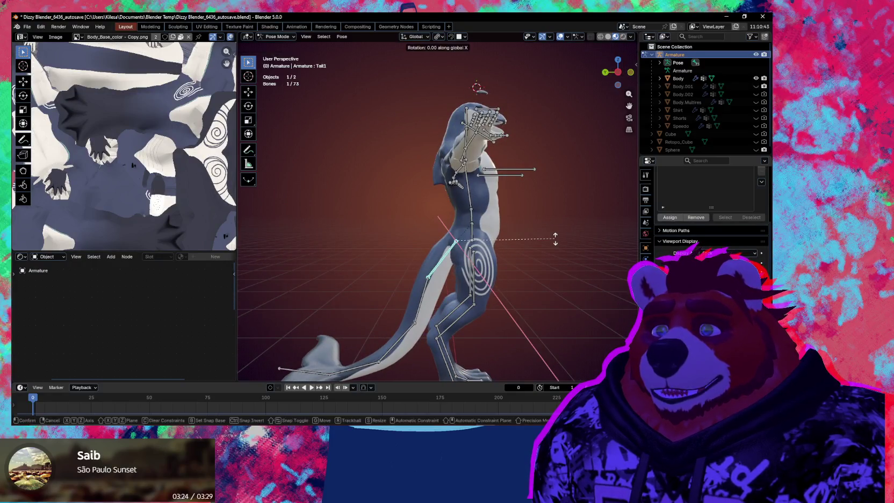
{"action": "key", "text": "x"}
{"action": "left_click", "coordinate": [517, 314]}
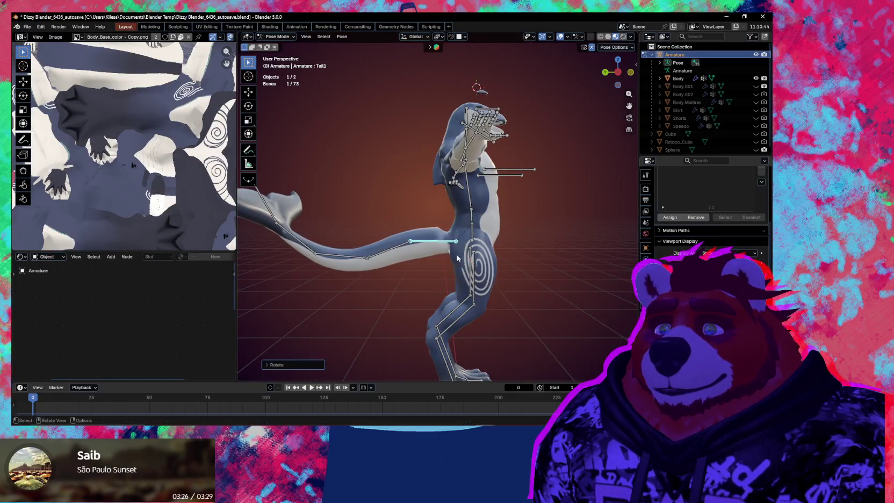
- Rotate Tail1 twice more around X to refine the tail's upward sweep
{"action": "scroll", "coordinate": [478, 221], "scroll_direction": "up", "scroll_amount": 5}
{"action": "mouse_move", "coordinate": [478, 221]}
{"action": "middle_mouse_down"}
{"action": "mouse_move", "coordinate": [501, 209]}
{"action": "mouse_move", "coordinate": [578, 209]}
{"action": "mouse_move", "coordinate": [505, 211]}
{"action": "mouse_move", "coordinate": [575, 231]}
{"action": "middle_mouse_up"}
{"action": "key", "text": "r"}
{"action": "key", "text": "x"}
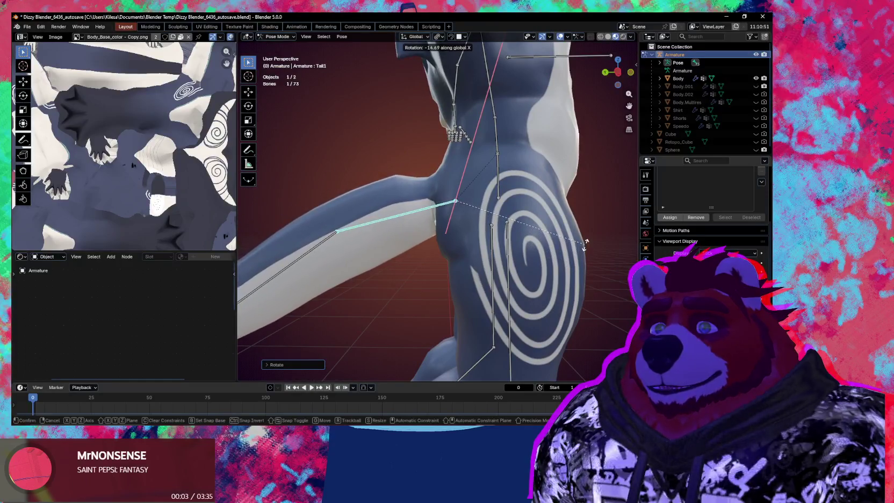
{"action": "left_click", "coordinate": [585, 247]}
{"action": "mouse_move", "coordinate": [584, 251]}
{"action": "middle_mouse_down"}
{"action": "mouse_move", "coordinate": [586, 299]}
{"action": "mouse_move", "coordinate": [571, 287]}
{"action": "middle_mouse_up"}
{"action": "key", "text": "r"}
{"action": "key", "text": "x"}
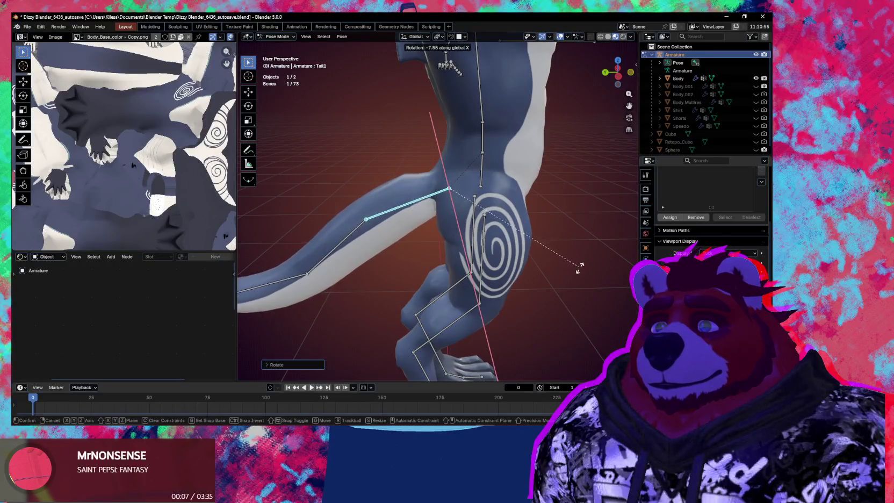
{"action": "left_click", "coordinate": [575, 272]}
- Return the rig to Object Mode and view the whole shark from the side
{"action": "middle_click_drag", "start_coordinate": [576, 272], "coordinate": [532, 265]}
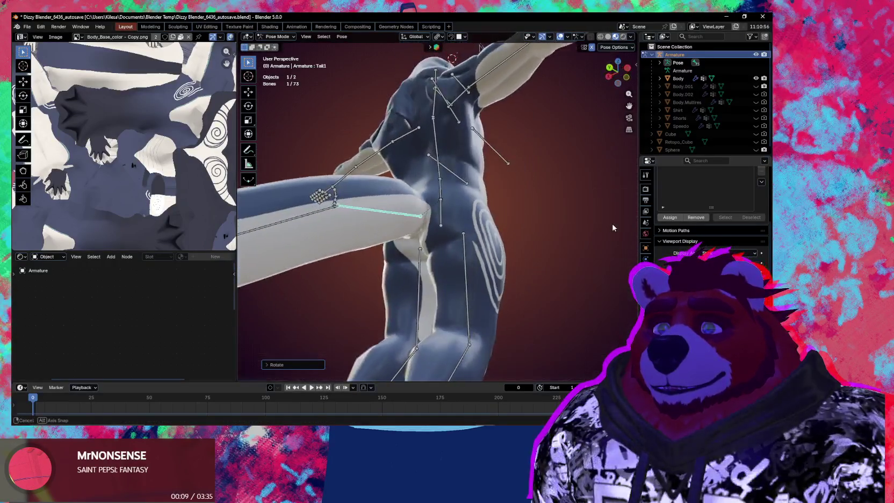
{"action": "scroll", "coordinate": [496, 264], "scroll_direction": "down", "scroll_amount": 6}
{"action": "key", "text": "ctrl+Tab"}
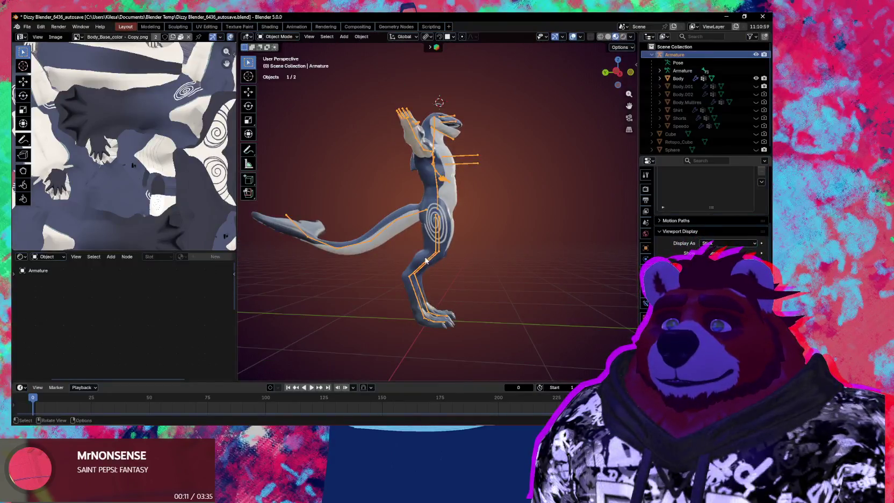
{"action": "mouse_move", "coordinate": [496, 261]}
{"action": "middle_mouse_down"}
{"action": "mouse_move", "coordinate": [522, 273]}
{"action": "mouse_move", "coordinate": [529, 240]}
{"action": "middle_mouse_up"}
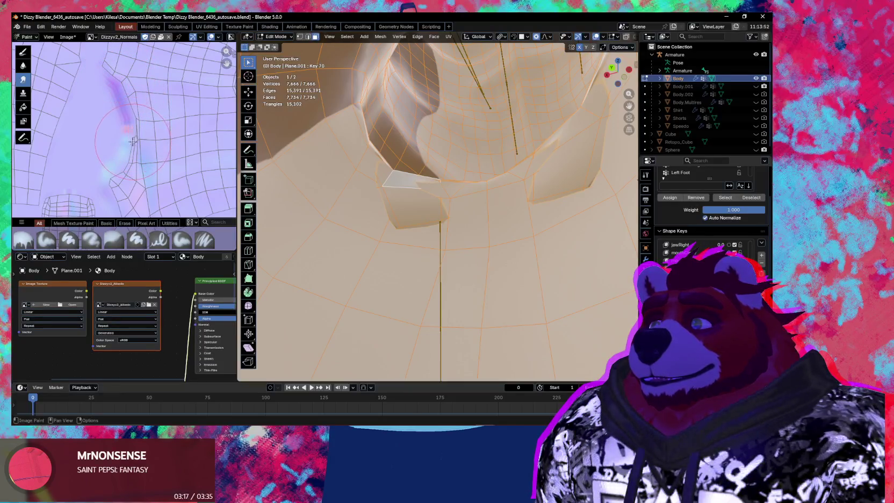
- Pan across the Dizzyv2_Normals texture and switch the body to Object Mode
{"action": "middle_click_drag", "start_coordinate": [139, 178], "coordinate": [89, 181]}
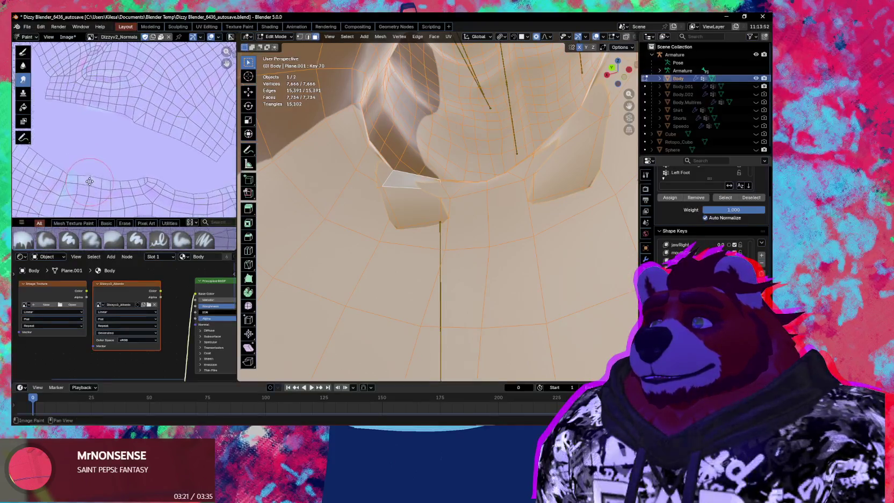
{"action": "scroll", "coordinate": [89, 181], "scroll_direction": "down", "scroll_amount": 1}
{"action": "scroll", "coordinate": [90, 181], "scroll_direction": "down", "scroll_amount": 2}
{"action": "scroll", "coordinate": [90, 181], "scroll_direction": "down", "scroll_amount": 2}
{"action": "key", "text": "ctrl+Tab"}
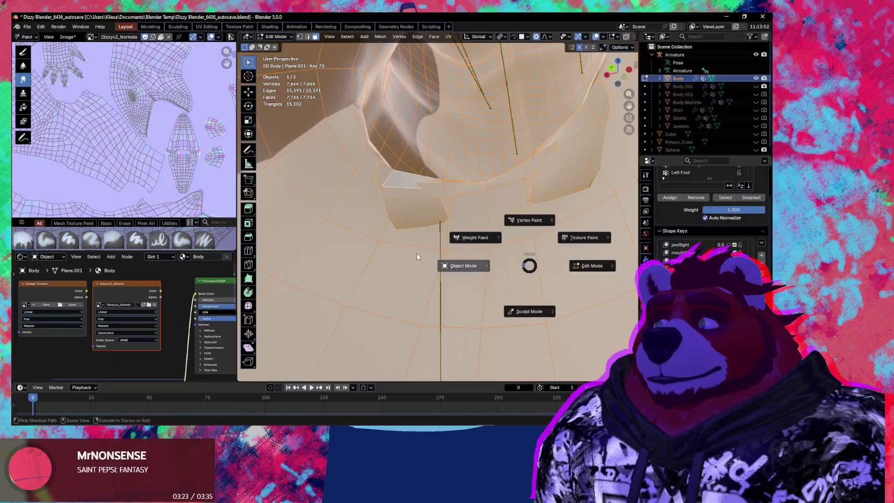
{"action": "left_click", "coordinate": [398, 255]}
- Orbit and zoom the viewport to inspect the shark's legs from the front
{"action": "mouse_move", "coordinate": [416, 261]}
{"action": "middle_mouse_down"}
{"action": "mouse_move", "coordinate": [448, 265]}
{"action": "mouse_move", "coordinate": [448, 256]}
{"action": "middle_mouse_up"}
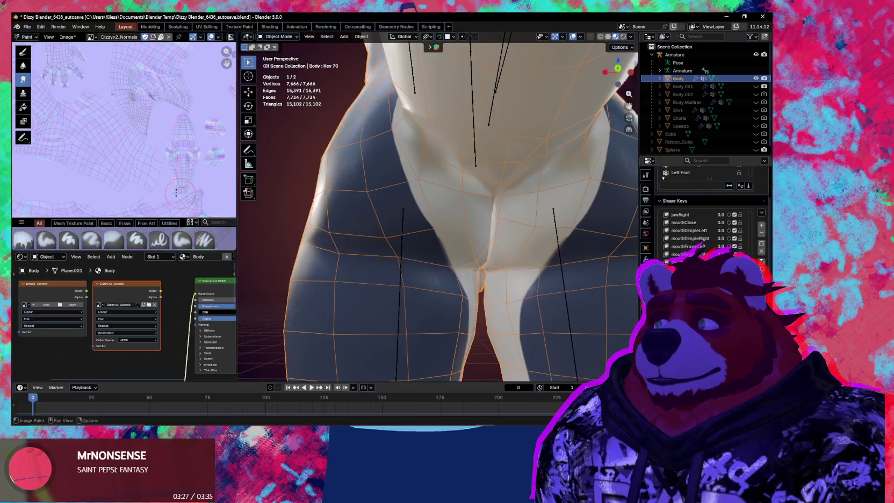
{"action": "scroll", "coordinate": [175, 192], "scroll_direction": "down", "scroll_amount": 1}
{"action": "scroll", "coordinate": [169, 162], "scroll_direction": "down", "scroll_amount": 1}
{"action": "scroll", "coordinate": [164, 139], "scroll_direction": "down", "scroll_amount": 1}
{"action": "scroll", "coordinate": [161, 124], "scroll_direction": "down", "scroll_amount": 1}
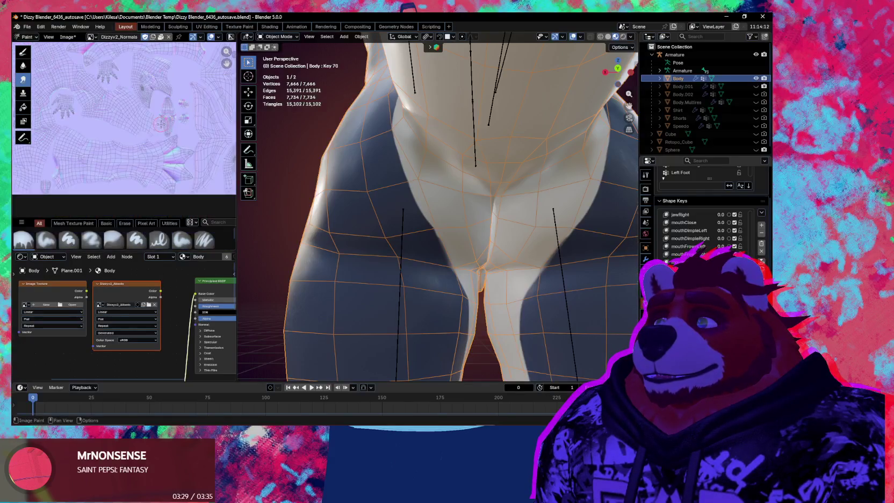
{"action": "scroll", "coordinate": [160, 127], "scroll_direction": "up", "scroll_amount": 1}
{"action": "scroll", "coordinate": [155, 134], "scroll_direction": "up", "scroll_amount": 1}
{"action": "scroll", "coordinate": [148, 143], "scroll_direction": "up", "scroll_amount": 1}
{"action": "scroll", "coordinate": [142, 153], "scroll_direction": "up", "scroll_amount": 2}
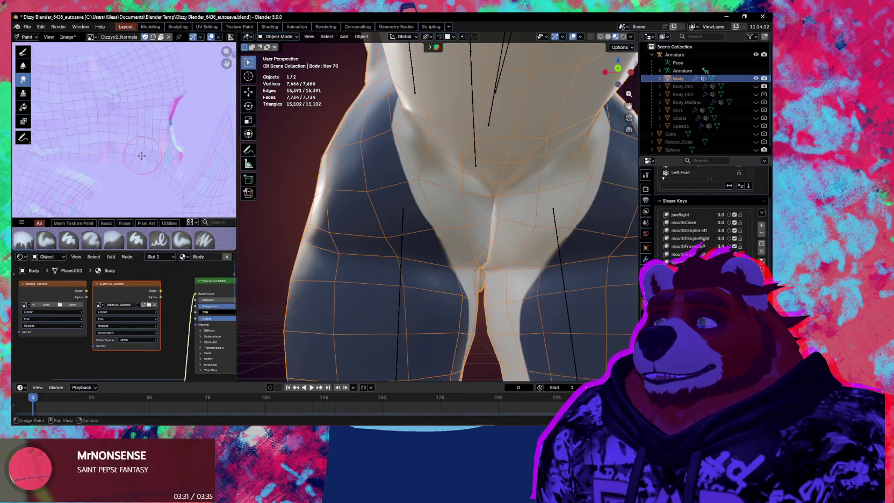
{"action": "scroll", "coordinate": [146, 155], "scroll_direction": "up", "scroll_amount": 1}
{"action": "scroll", "coordinate": [154, 154], "scroll_direction": "up", "scroll_amount": 1}
{"action": "scroll", "coordinate": [161, 153], "scroll_direction": "up", "scroll_amount": 1}
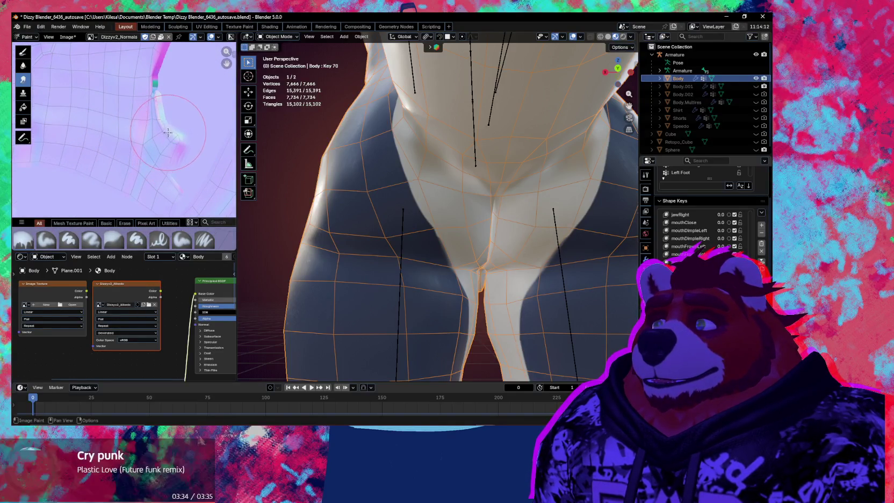
- Brush over the pink seam streak on the normal map to smooth it away
{"action": "scroll", "coordinate": [168, 156], "scroll_direction": "down", "scroll_amount": 2}
{"action": "scroll", "coordinate": [172, 168], "scroll_direction": "down", "scroll_amount": 2}
{"action": "left_click_drag", "start_coordinate": [172, 168], "coordinate": [156, 142]}
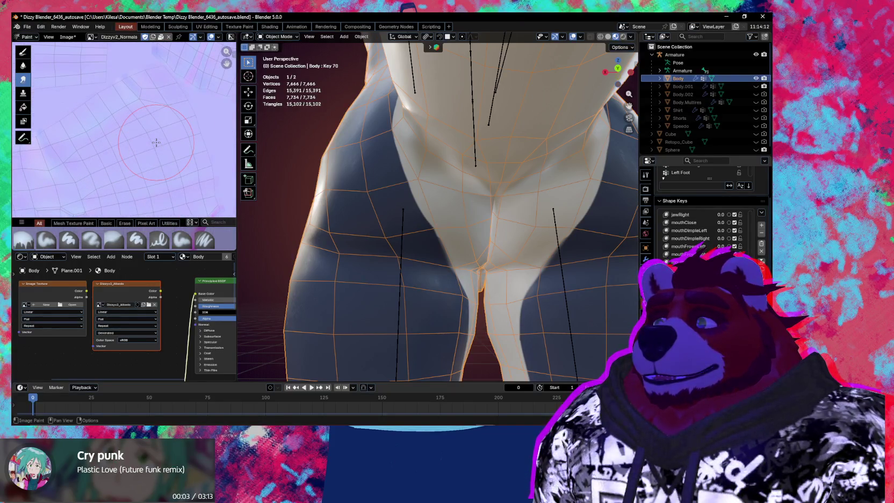
{"action": "mouse_move", "coordinate": [466, 189]}
{"action": "middle_mouse_down"}
{"action": "mouse_move", "coordinate": [414, 151]}
{"action": "mouse_move", "coordinate": [448, 154]}
{"action": "mouse_move", "coordinate": [511, 216]}
{"action": "middle_mouse_up"}
{"action": "mouse_move", "coordinate": [401, 211]}
{"action": "middle_mouse_down"}
{"action": "mouse_move", "coordinate": [521, 240]}
{"action": "mouse_move", "coordinate": [525, 232]}
{"action": "mouse_move", "coordinate": [525, 241]}
{"action": "mouse_move", "coordinate": [448, 257]}
{"action": "middle_mouse_up"}
- Put the rig in Pose Mode, restore the overlays, return to Object Mode and select the body mesh
{"action": "left_click", "coordinate": [498, 272]}
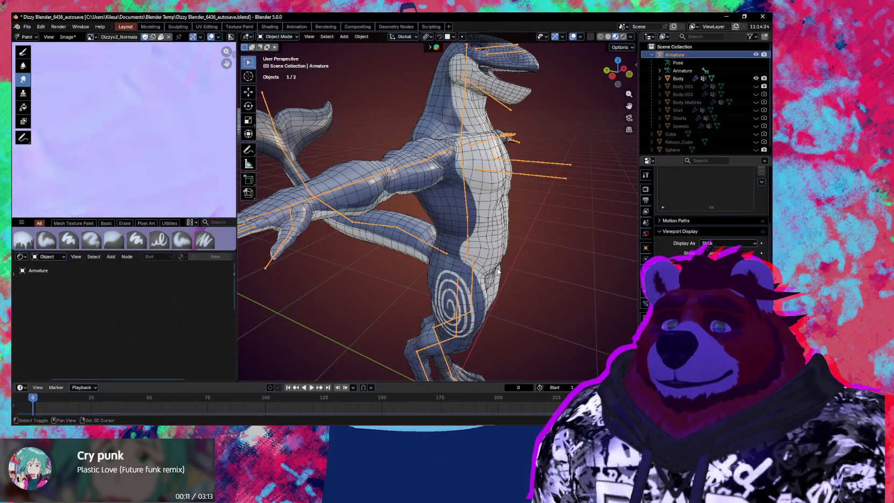
{"action": "key", "text": "ctrl+Tab"}
{"action": "mouse_move", "coordinate": [497, 272]}
{"action": "middle_mouse_down"}
{"action": "mouse_move", "coordinate": [369, 190]}
{"action": "mouse_move", "coordinate": [385, 175]}
{"action": "mouse_move", "coordinate": [302, 249]}
{"action": "middle_mouse_up"}
{"action": "scroll", "coordinate": [368, 190], "scroll_direction": "up", "scroll_amount": 2}
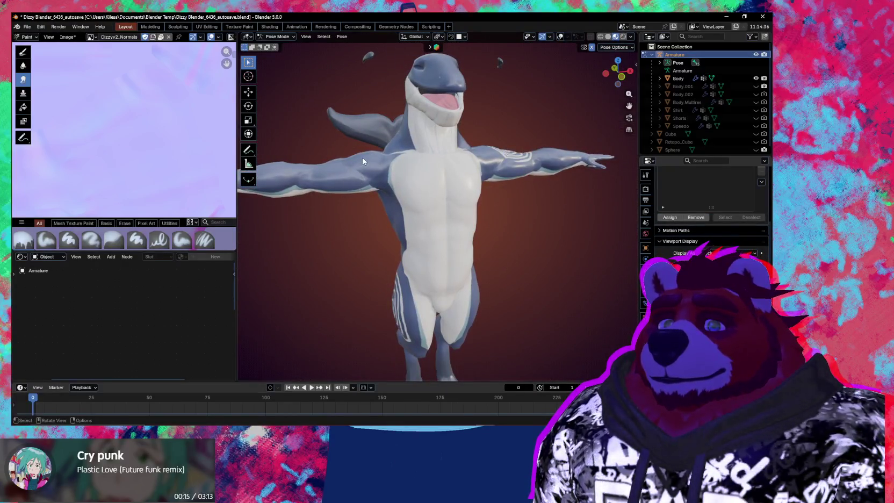
{"action": "key", "text": "shift+alt+z"}
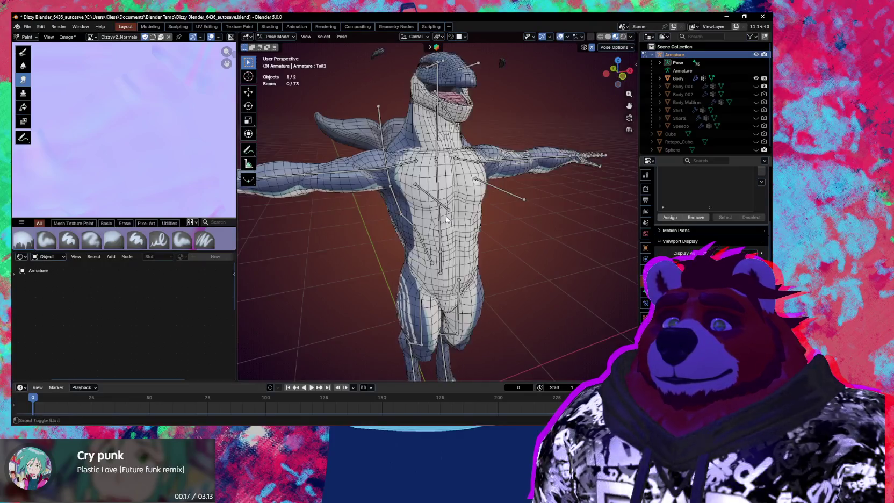
{"action": "key", "text": "ctrl+Tab"}
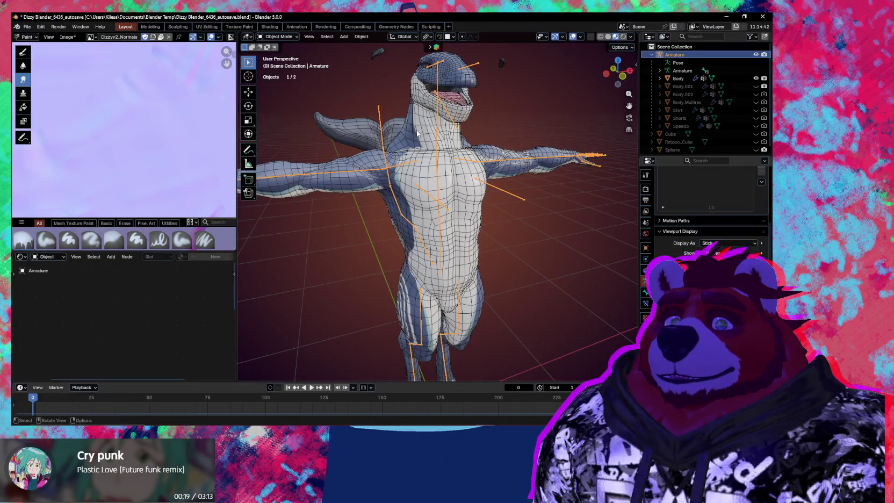
{"action": "left_click", "coordinate": [416, 245]}
- Show Dizzyv2_Albedo in the image editor and zoom out to see the whole image
{"action": "left_click", "coordinate": [139, 295]}
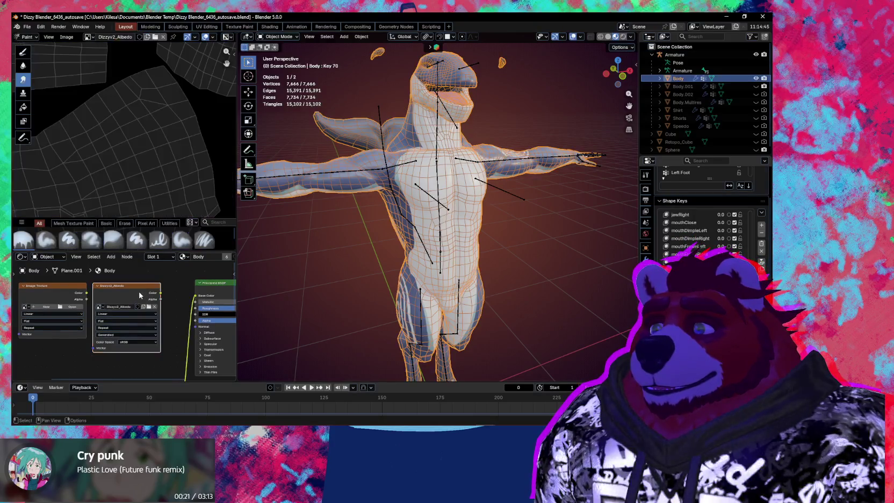
{"action": "scroll", "coordinate": [150, 139], "scroll_direction": "down", "scroll_amount": 2}
{"action": "scroll", "coordinate": [150, 139], "scroll_direction": "down", "scroll_amount": 2}
{"action": "scroll", "coordinate": [151, 139], "scroll_direction": "down", "scroll_amount": 2}
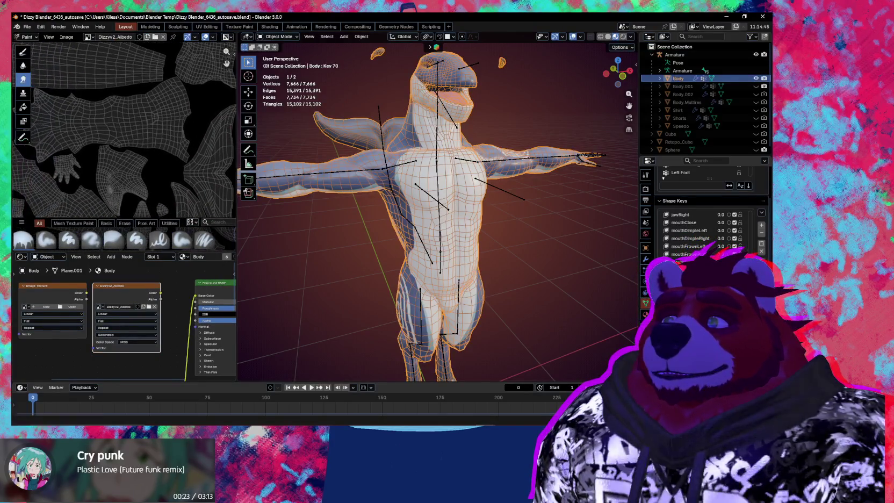
{"action": "scroll", "coordinate": [150, 139], "scroll_direction": "down", "scroll_amount": 1}
{"action": "scroll", "coordinate": [150, 139], "scroll_direction": "down", "scroll_amount": 2}
{"action": "scroll", "coordinate": [134, 134], "scroll_direction": "down", "scroll_amount": 1}
{"action": "scroll", "coordinate": [108, 129], "scroll_direction": "down", "scroll_amount": 1}
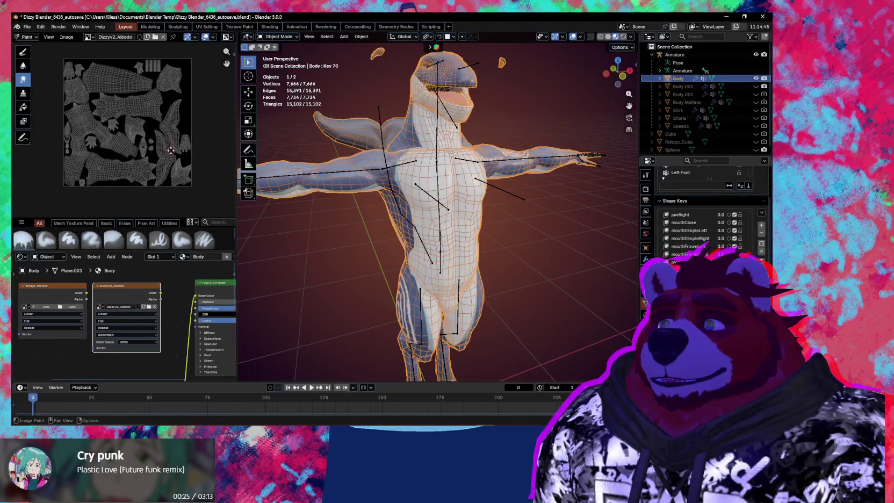
{"action": "scroll", "coordinate": [82, 125], "scroll_direction": "down", "scroll_amount": 1}
- Switch the left area to the UV Editor and open the Render Properties
{"action": "left_click", "coordinate": [28, 37]}
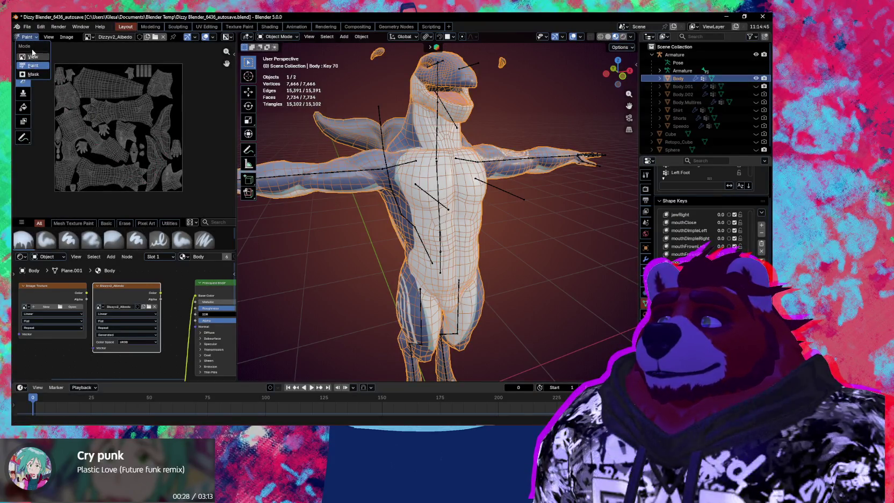
{"action": "scroll", "coordinate": [29, 36], "scroll_direction": "up", "scroll_amount": 2}
{"action": "left_click", "coordinate": [21, 36]}
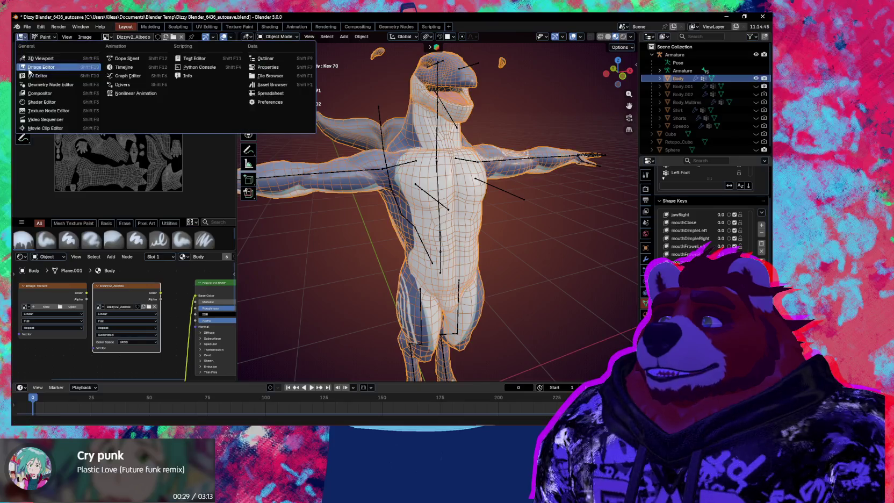
{"action": "left_click", "coordinate": [38, 78]}
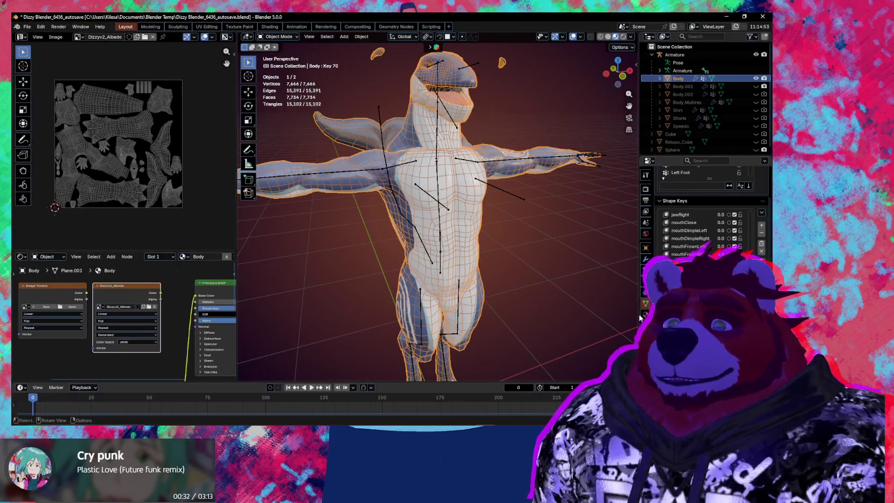
{"action": "left_click", "coordinate": [646, 189]}
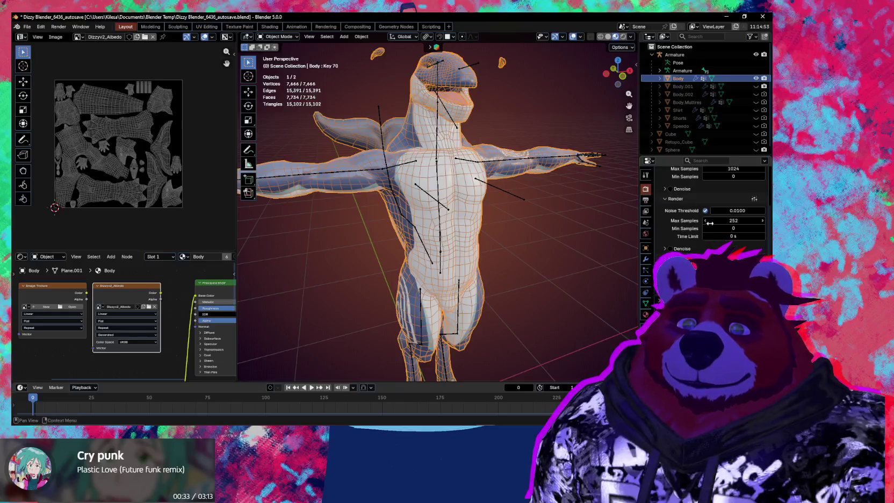
{"action": "scroll", "coordinate": [703, 228], "scroll_direction": "down", "scroll_amount": 4}
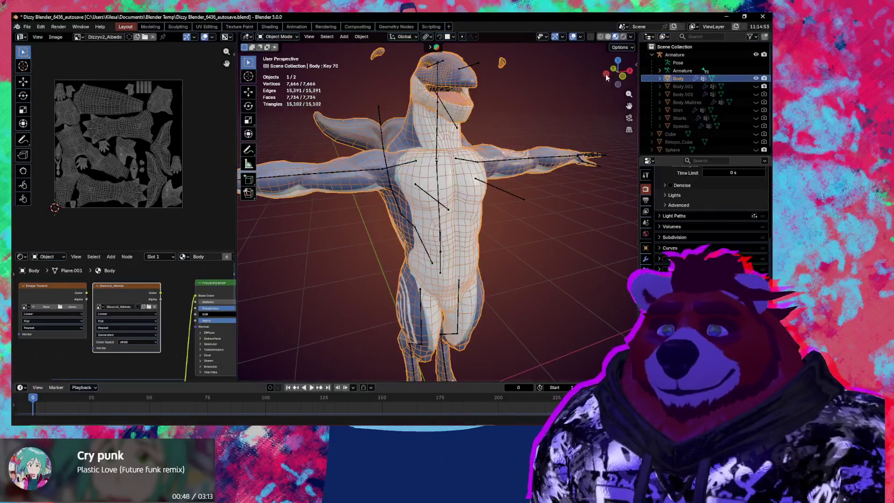
- Orbit around the shark and bring up the Ucupaint sidebar panel
{"action": "mouse_move", "coordinate": [437, 178]}
{"action": "middle_mouse_down"}
{"action": "mouse_move", "coordinate": [466, 210]}
{"action": "mouse_move", "coordinate": [452, 197]}
{"action": "middle_mouse_up"}
{"action": "scroll", "coordinate": [466, 209], "scroll_direction": "up", "scroll_amount": 2}
{"action": "scroll", "coordinate": [467, 210], "scroll_direction": "down", "scroll_amount": 2}
{"action": "key", "text": "n"}
- Set the Bake Type to Diffuse and bake into the Dizzyv2_Albedo image
{"action": "scroll", "coordinate": [703, 238], "scroll_direction": "up", "scroll_amount": 3}
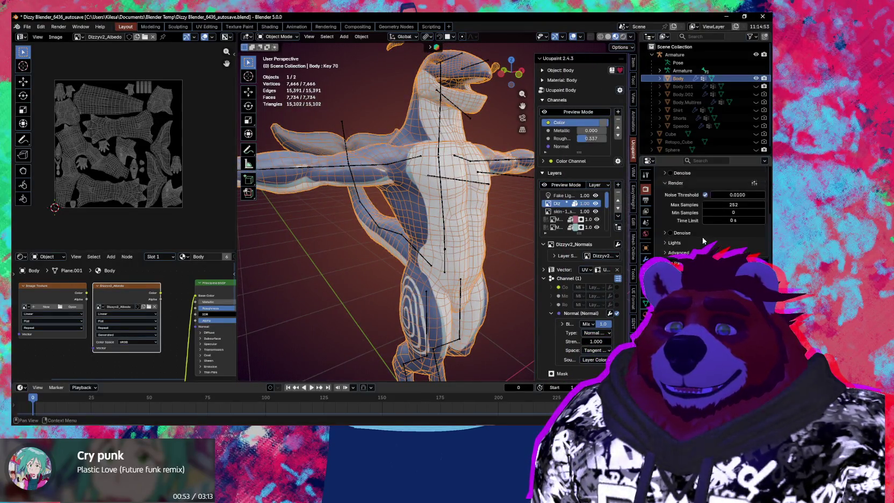
{"action": "scroll", "coordinate": [693, 242], "scroll_direction": "up", "scroll_amount": 2}
{"action": "scroll", "coordinate": [688, 250], "scroll_direction": "down", "scroll_amount": 3}
{"action": "scroll", "coordinate": [687, 250], "scroll_direction": "down", "scroll_amount": 3}
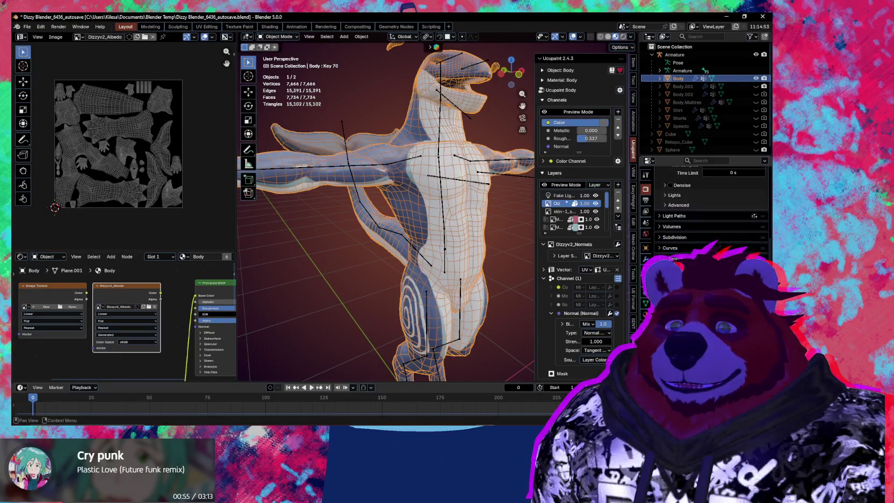
{"action": "scroll", "coordinate": [688, 250], "scroll_direction": "down", "scroll_amount": 3}
{"action": "scroll", "coordinate": [711, 215], "scroll_direction": "down", "scroll_amount": 2}
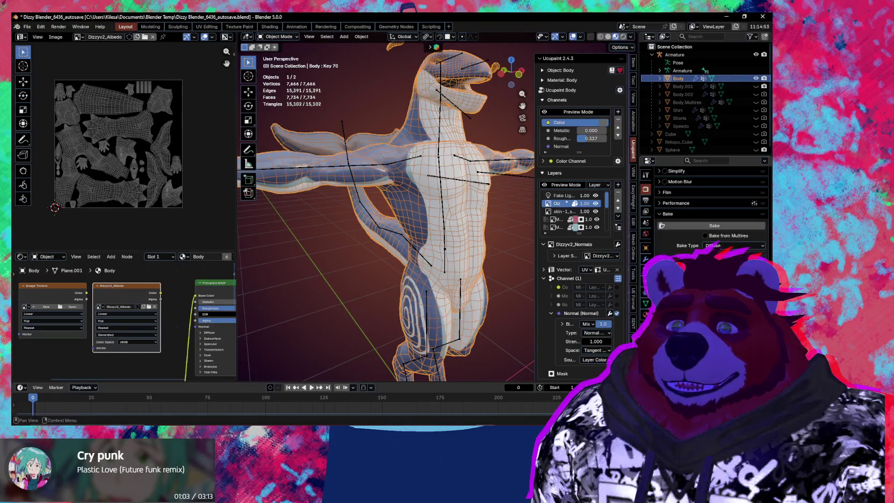
{"action": "left_click", "coordinate": [733, 246]}
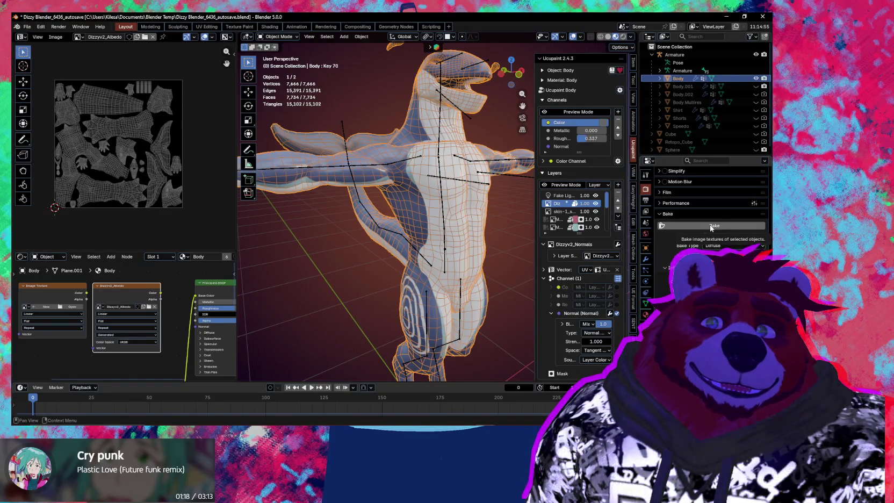
{"action": "left_click", "coordinate": [710, 227]}
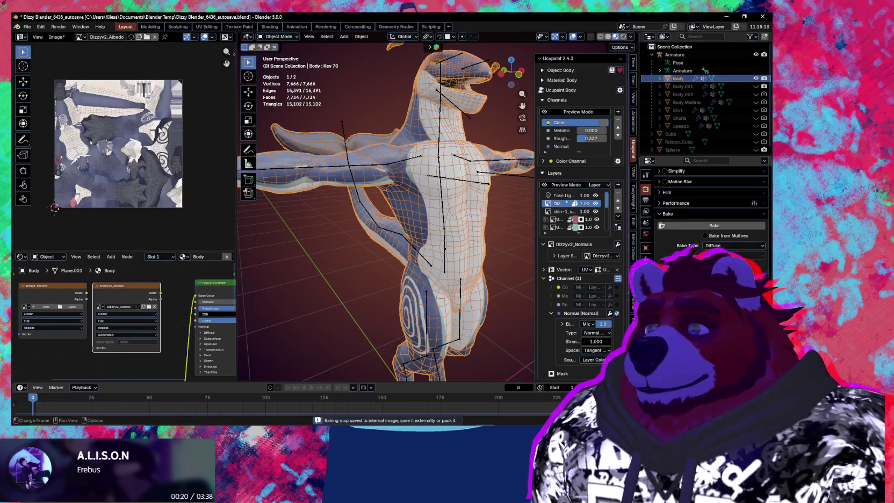
- Zoom and pan over the baked Dizzyv2_Albedo texture in a widened editor, then orbit the shark
{"action": "scroll", "coordinate": [151, 138], "scroll_direction": "up", "scroll_amount": 5}
{"action": "middle_click_drag", "start_coordinate": [151, 138], "coordinate": [175, 138]}
{"action": "key", "text": "n"}
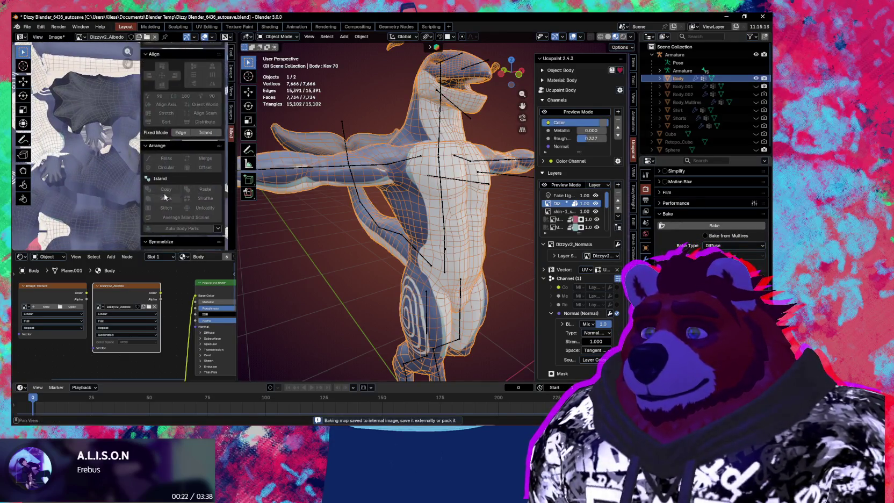
{"action": "key", "text": "n"}
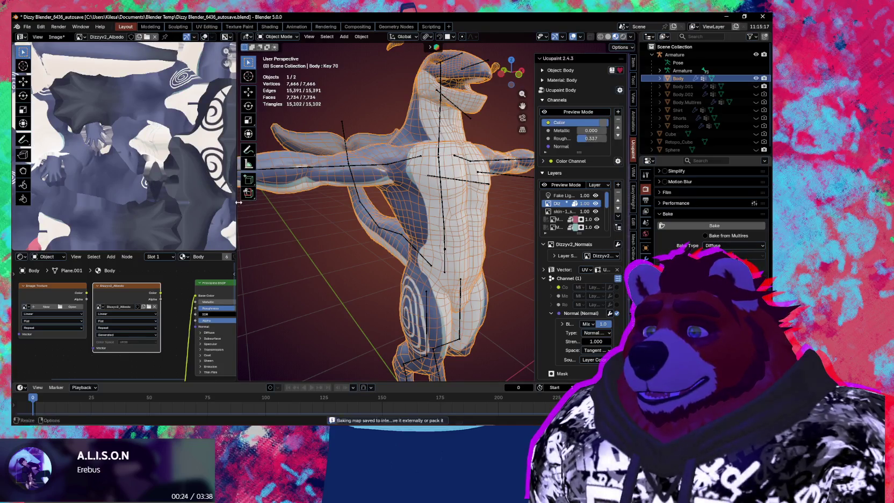
{"action": "mouse_move", "coordinate": [238, 210]}
{"action": "left_mouse_down"}
{"action": "mouse_move", "coordinate": [426, 210]}
{"action": "mouse_move", "coordinate": [417, 210]}
{"action": "left_mouse_up"}
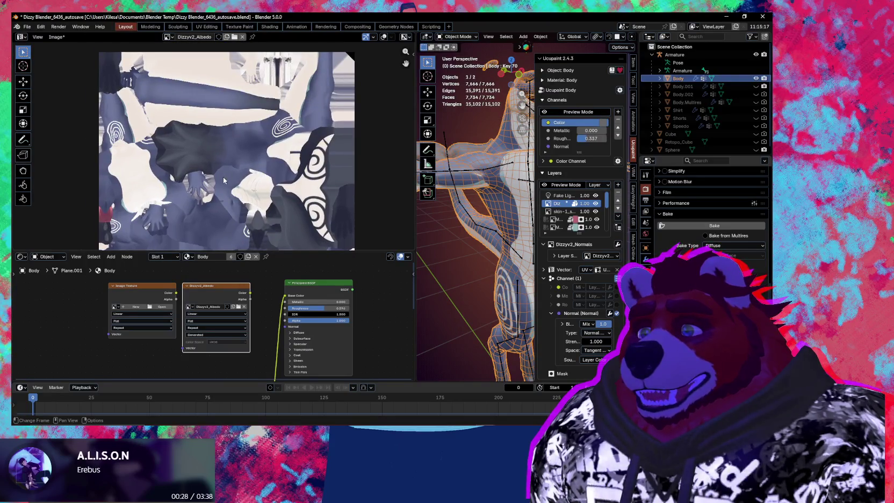
{"action": "scroll", "coordinate": [223, 189], "scroll_direction": "up", "scroll_amount": 3}
{"action": "middle_click_drag", "start_coordinate": [223, 194], "coordinate": [195, 149]}
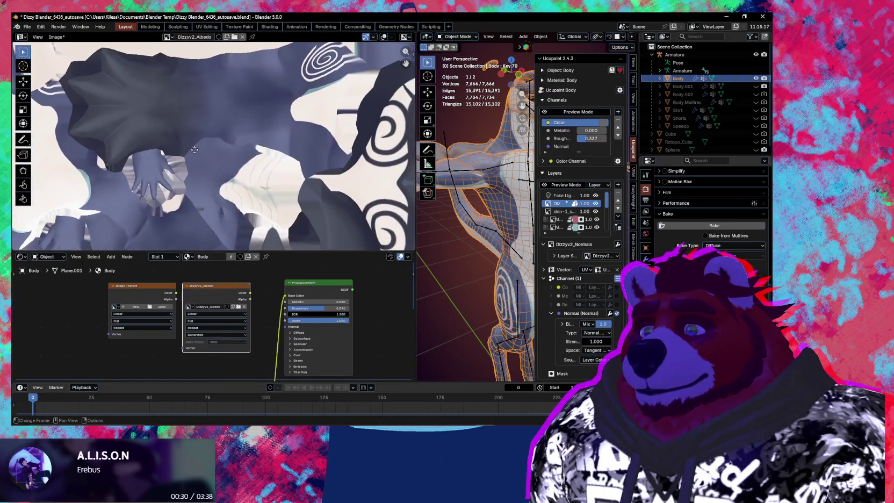
{"action": "scroll", "coordinate": [230, 183], "scroll_direction": "down", "scroll_amount": 5}
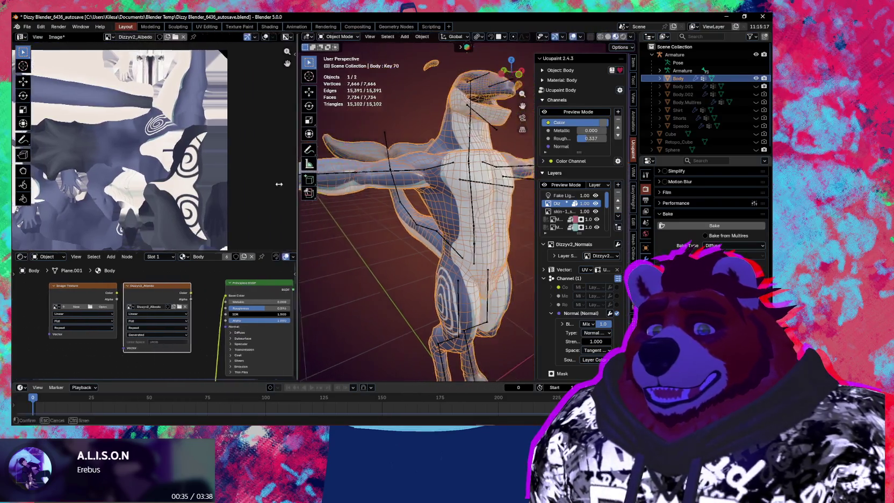
{"action": "left_click_drag", "start_coordinate": [414, 185], "coordinate": [216, 188]}
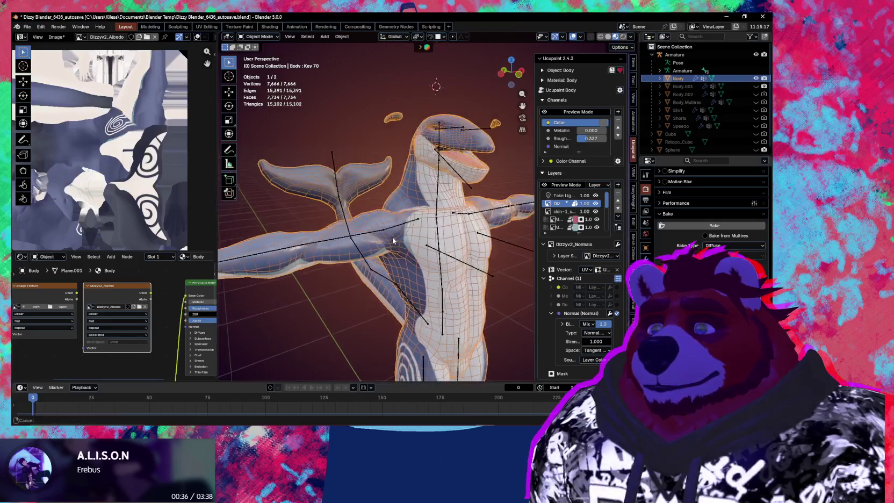
{"action": "middle_click_drag", "start_coordinate": [393, 240], "coordinate": [635, 226]}
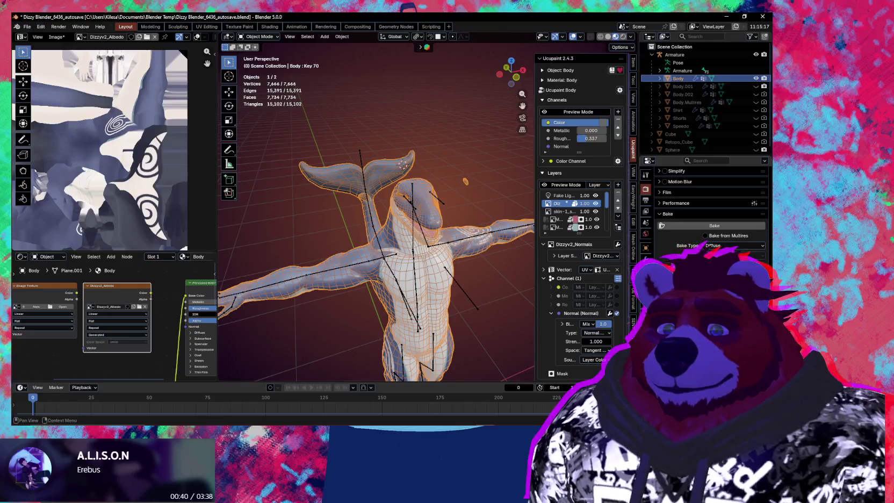
- Rename the body's Body material to BodyBuild
{"action": "left_click", "coordinate": [646, 322]}
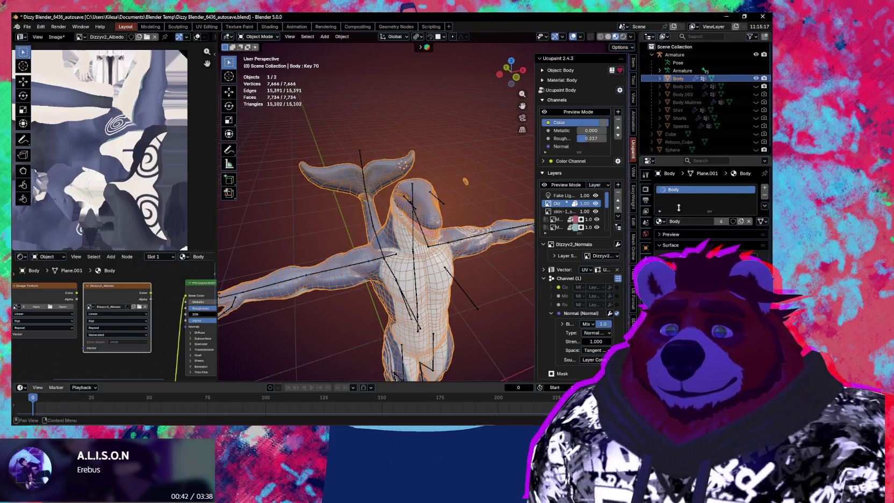
{"action": "double_click", "coordinate": [673, 189]}
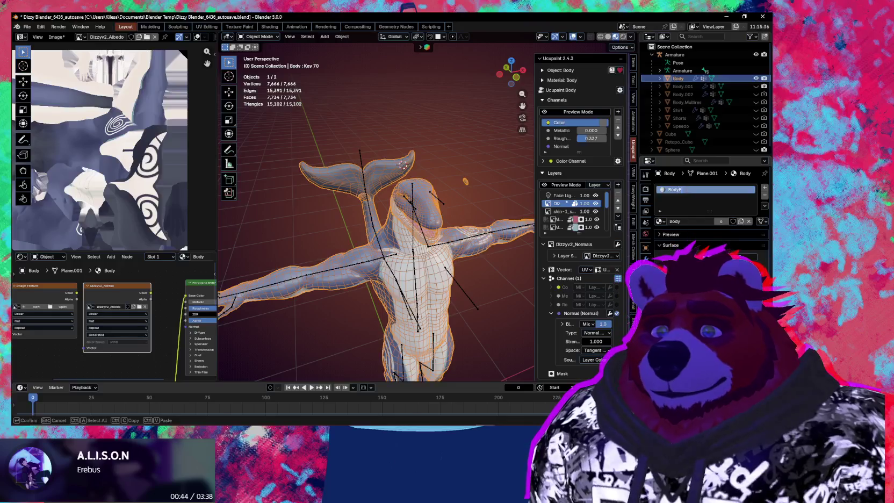
{"action": "type", "text": "uild"}
{"action": "key", "text": "Return"}
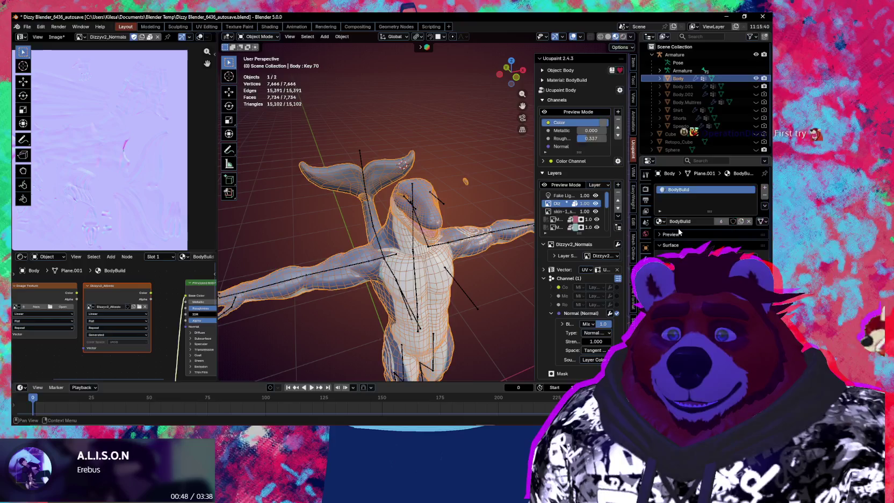
- Unlink BodyBuild and create a new material named Body
{"action": "left_click", "coordinate": [748, 221]}
{"action": "left_click", "coordinate": [737, 222]}
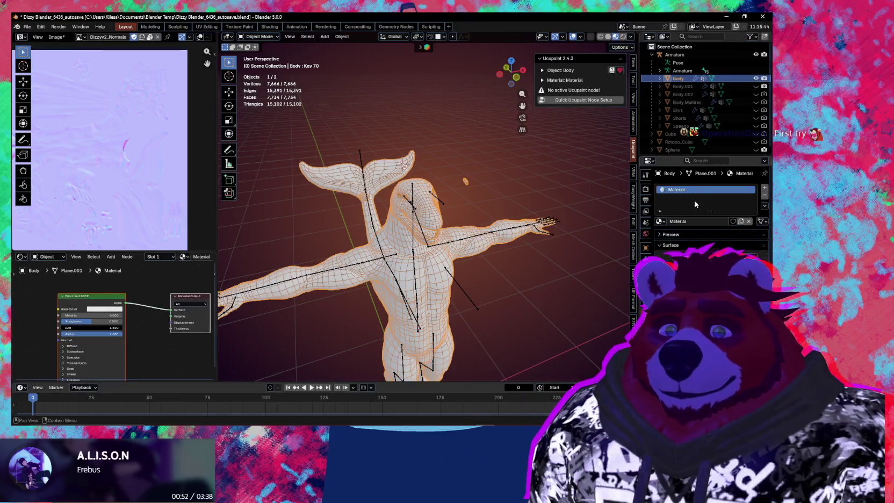
{"action": "double_click", "coordinate": [691, 221]}
{"action": "type", "text": "Body"}
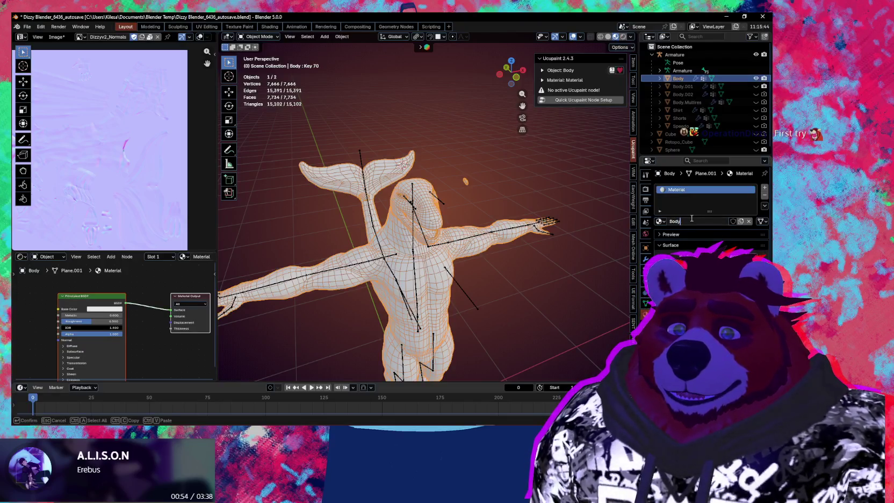
{"action": "key", "text": "Return"}
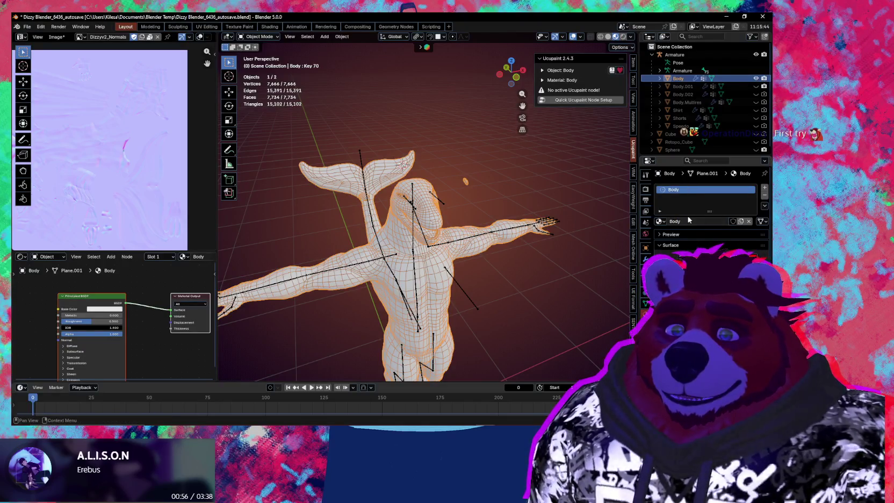
- Run Quick Ucupaint Node Setup to build the channels, then save the blend file
{"action": "left_click", "coordinate": [574, 102]}
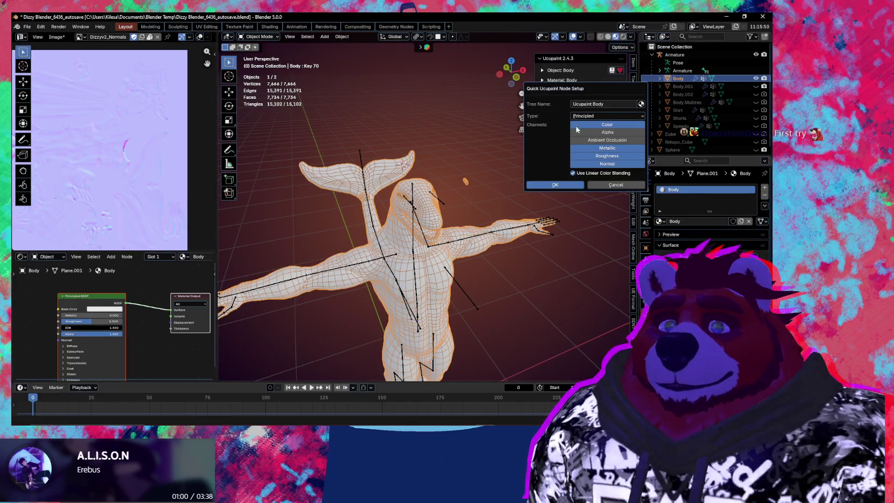
{"action": "left_click", "coordinate": [572, 184]}
{"action": "left_click", "coordinate": [617, 184]}
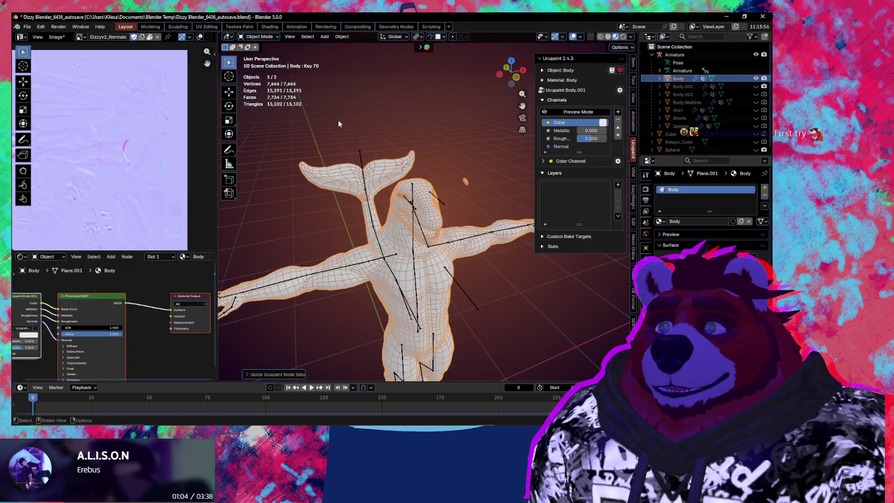
{"action": "key", "text": "ctrl+s"}
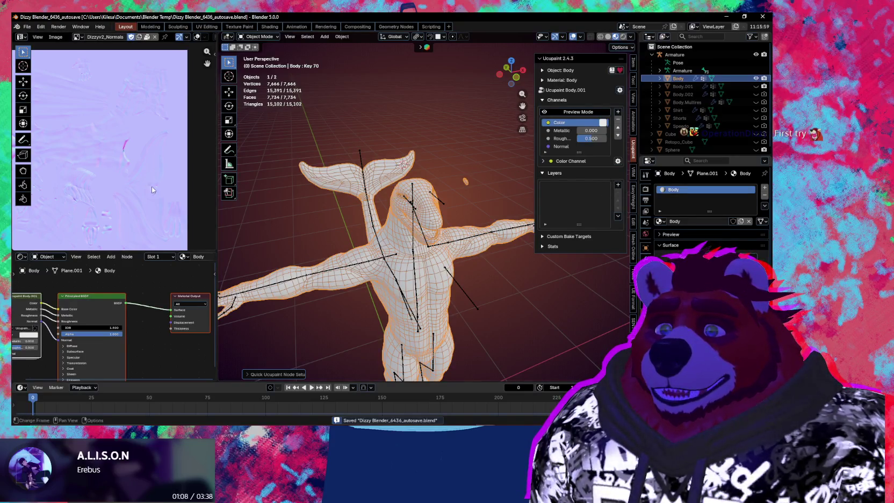
- Switch the body material to BodyBuild and show Dizzyv2_Albedo, cancelling the Save As dialog
{"action": "left_click", "coordinate": [660, 222]}
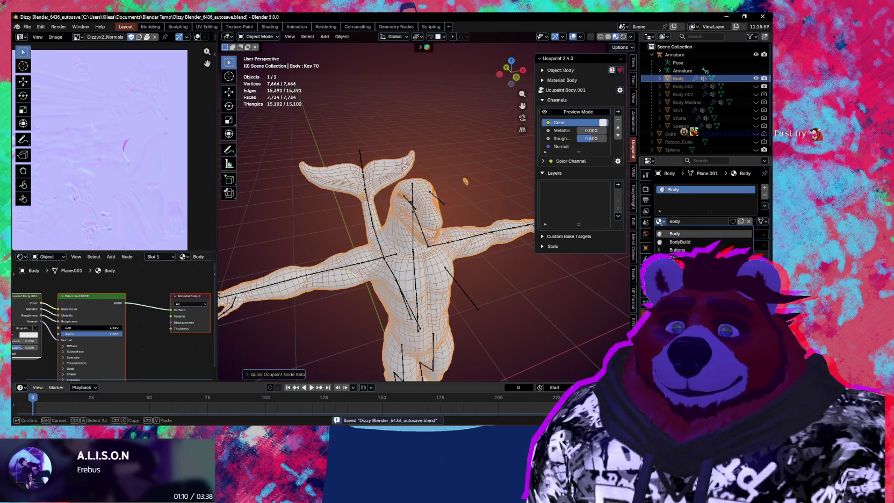
{"action": "left_click", "coordinate": [679, 241]}
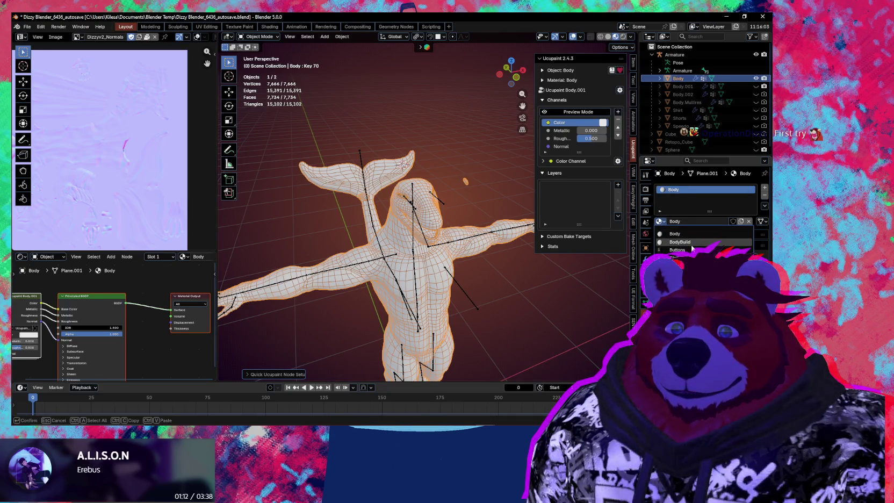
{"action": "left_click", "coordinate": [122, 311]}
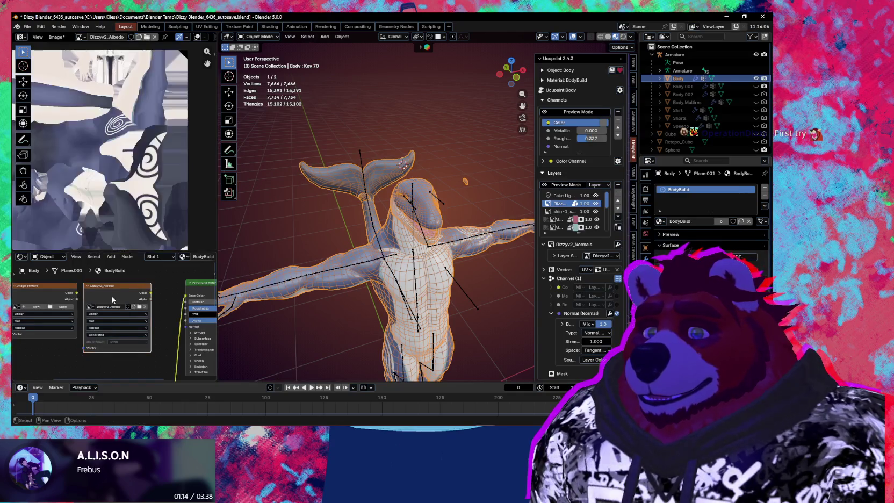
{"action": "left_click", "coordinate": [57, 38]}
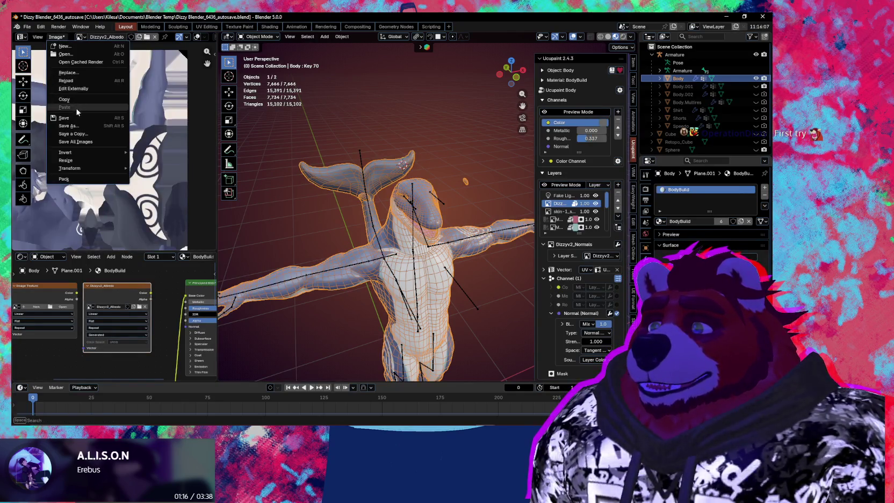
{"action": "left_click", "coordinate": [74, 128]}
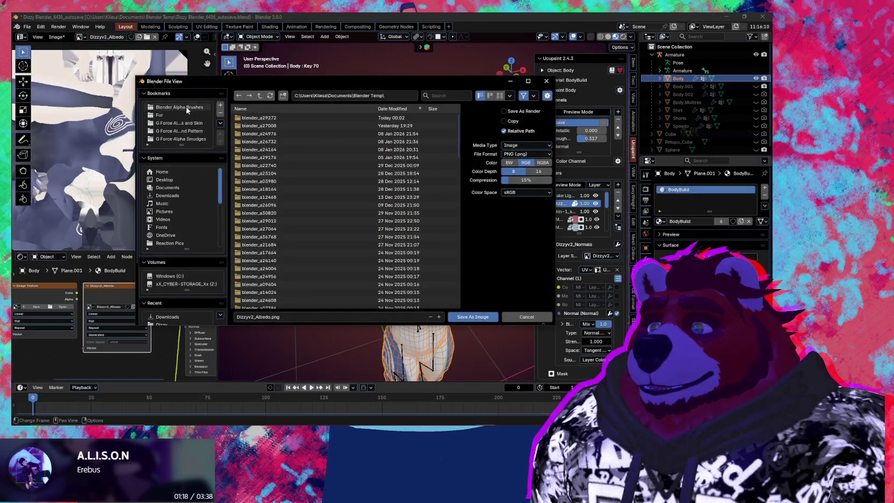
{"action": "key", "text": "Escape"}
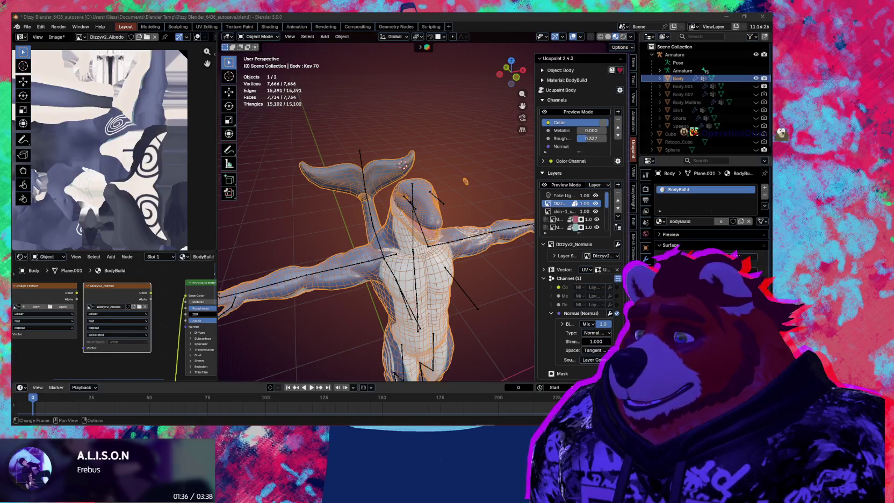
- Save the Dizzyv2_Albedo image in place with Alt+S and orbit the shark
{"action": "key", "text": "alt+s"}
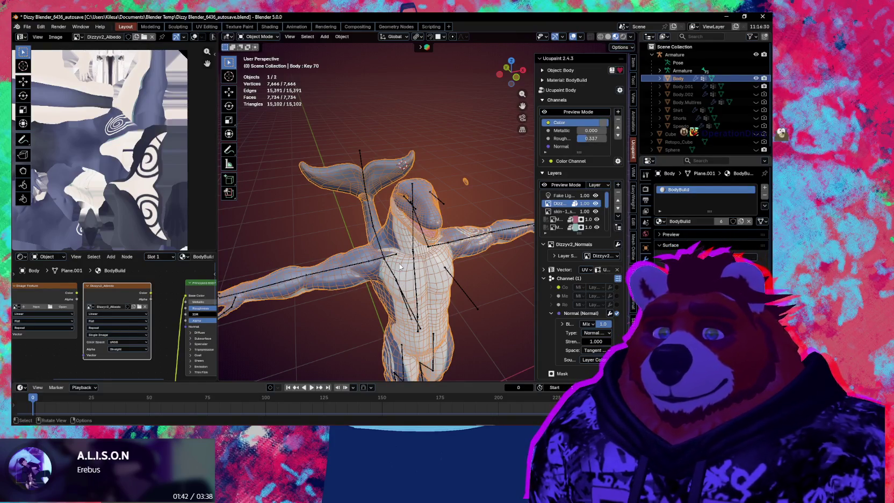
{"action": "middle_click_drag", "start_coordinate": [357, 213], "coordinate": [429, 241]}
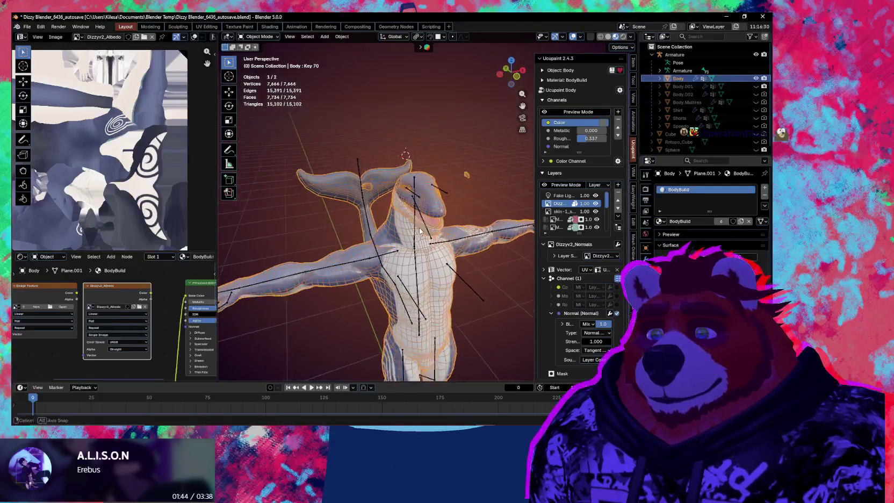
{"action": "scroll", "coordinate": [429, 241], "scroll_direction": "up", "scroll_amount": 2}
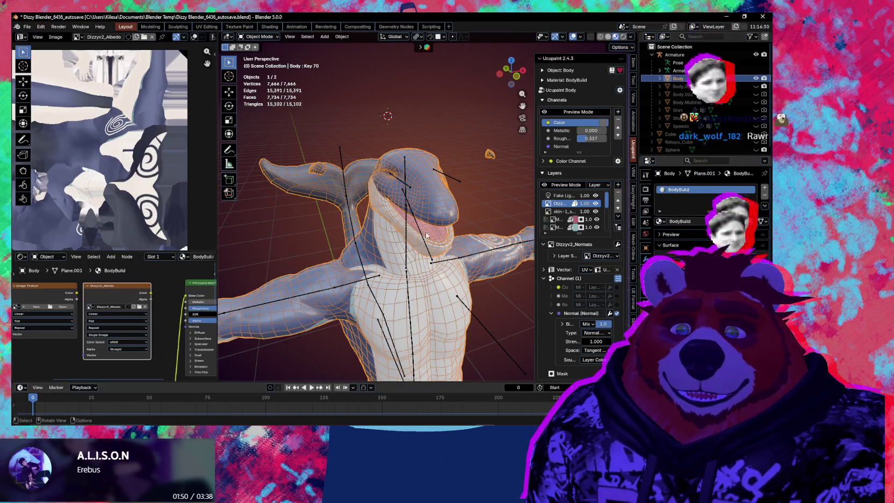
- Switch to the fresh Body material and add Dizzyv2_Albedo as an existing-image Color layer
{"action": "left_click", "coordinate": [661, 222]}
{"action": "left_click", "coordinate": [694, 240]}
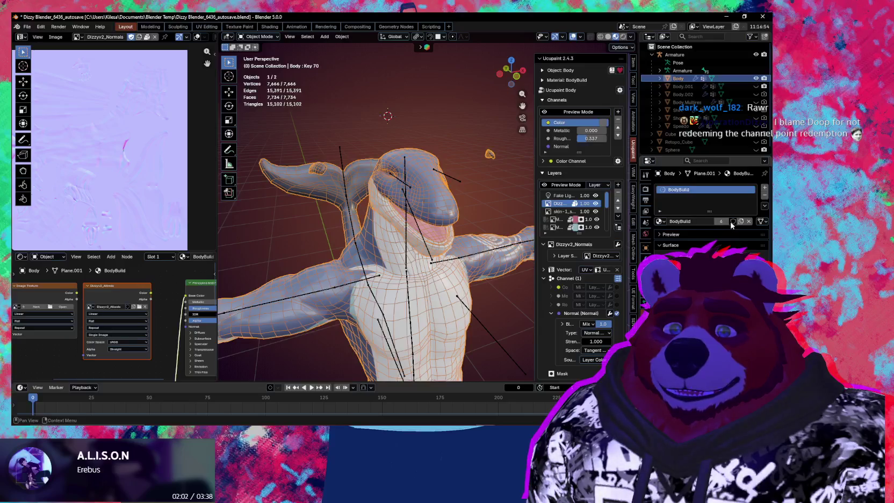
{"action": "left_click", "coordinate": [660, 221]}
{"action": "left_click", "coordinate": [688, 242]}
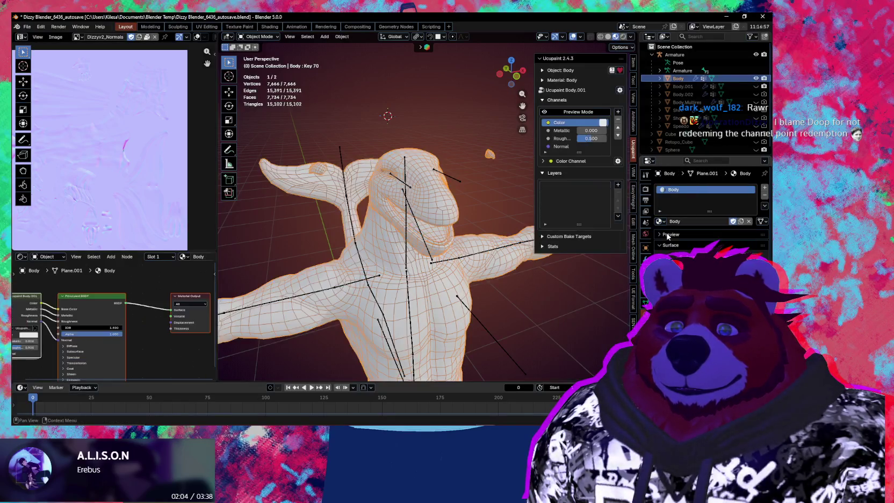
{"action": "left_click", "coordinate": [616, 186]}
{"action": "left_click", "coordinate": [430, 211]}
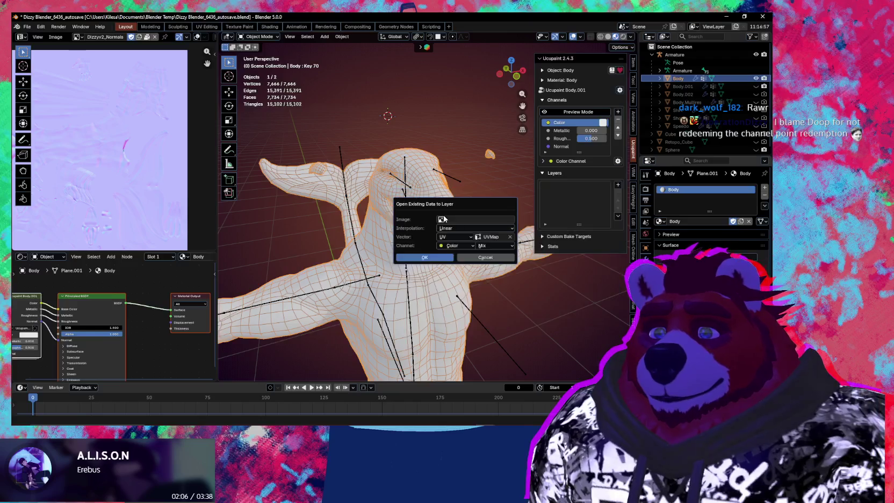
{"action": "left_click", "coordinate": [468, 219]}
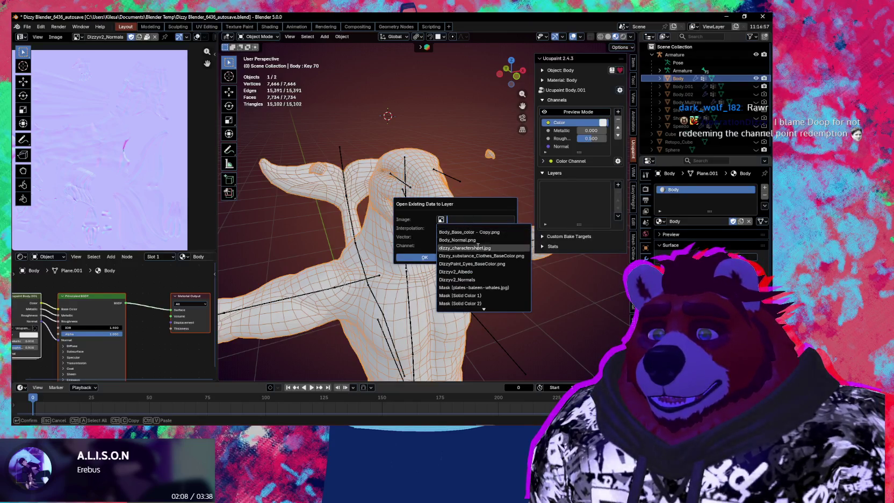
{"action": "left_click", "coordinate": [481, 273]}
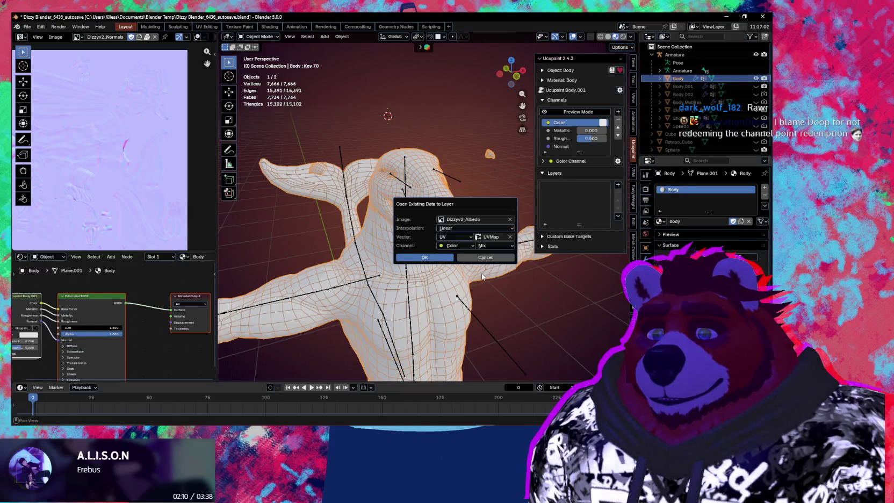
{"action": "left_click", "coordinate": [424, 257]}
- Add Dizzyv2_Normals as a second image layer on the Normal channel as a normal map
{"action": "left_click", "coordinate": [618, 184]}
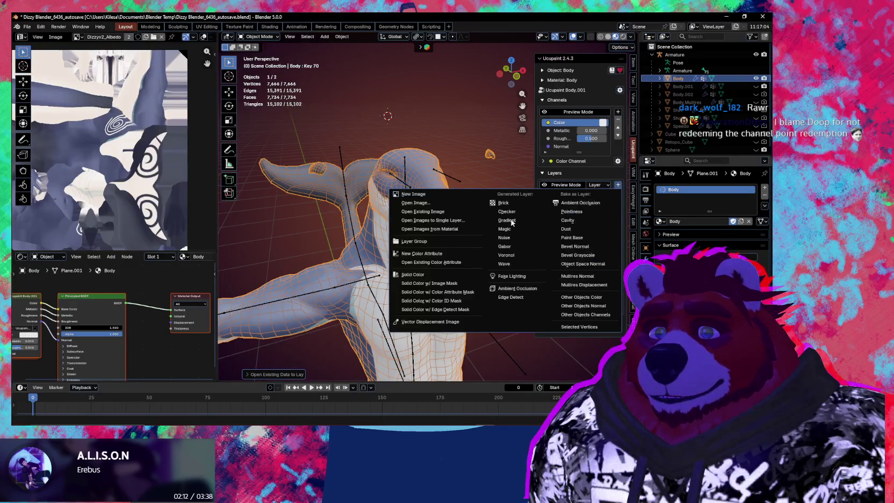
{"action": "left_click", "coordinate": [429, 211]}
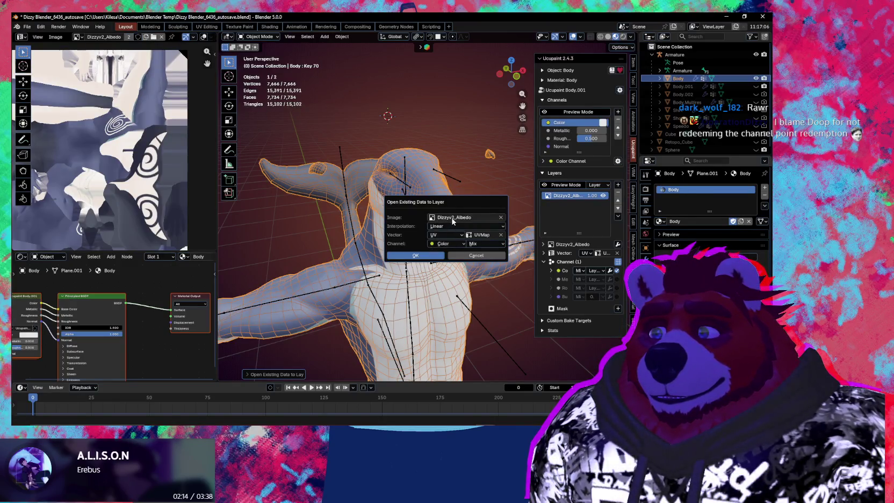
{"action": "left_click", "coordinate": [453, 218]}
{"action": "left_click", "coordinate": [462, 282]}
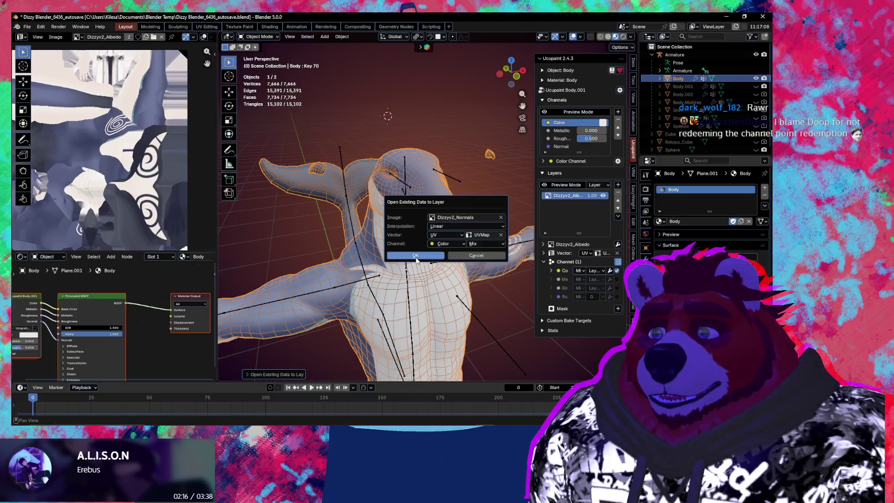
{"action": "left_click", "coordinate": [450, 245]}
{"action": "left_click", "coordinate": [445, 288]}
{"action": "left_click", "coordinate": [452, 253]}
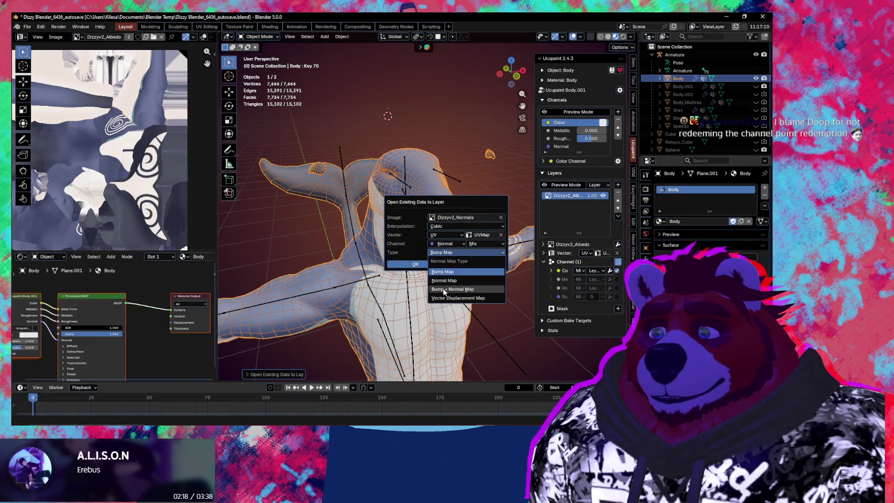
{"action": "left_click", "coordinate": [443, 281]}
{"action": "left_click", "coordinate": [435, 265]}
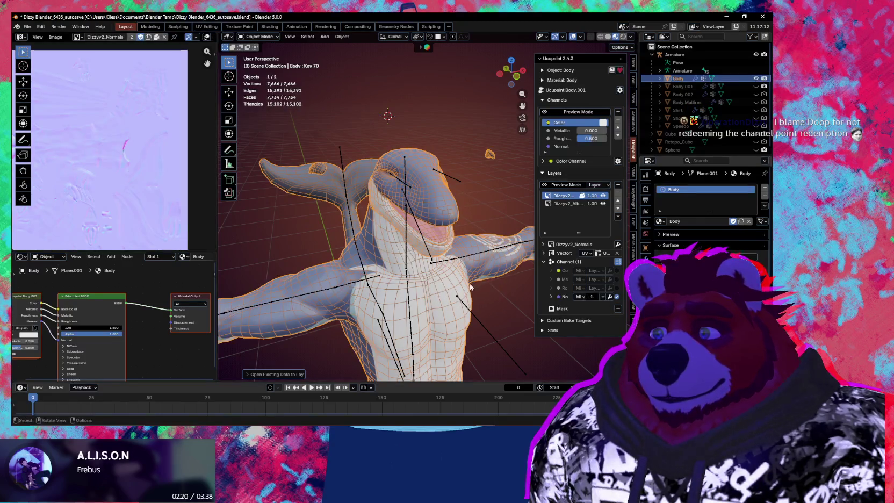
- Orbit and zoom in around the shark's head to inspect the textured mouth and tongue
{"action": "middle_click_drag", "start_coordinate": [470, 287], "coordinate": [470, 274]}
{"action": "scroll", "coordinate": [430, 262], "scroll_direction": "up", "scroll_amount": 3}
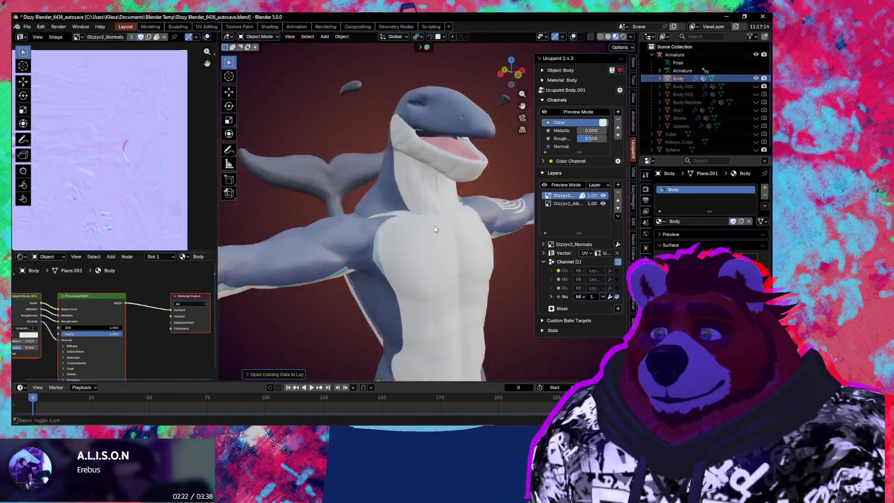
{"action": "mouse_move", "coordinate": [430, 261]}
{"action": "middle_mouse_down"}
{"action": "mouse_move", "coordinate": [448, 233]}
{"action": "mouse_move", "coordinate": [389, 208]}
{"action": "middle_mouse_up"}
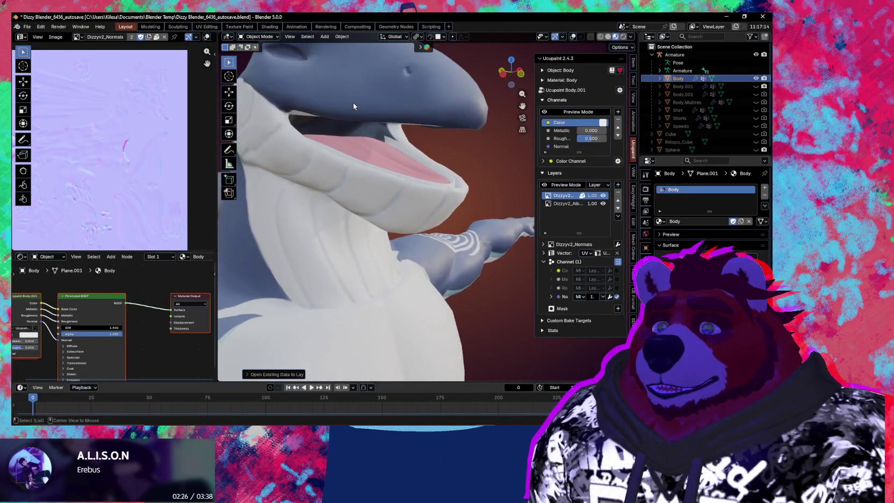
{"action": "mouse_move", "coordinate": [389, 208]}
{"action": "middle_mouse_down"}
{"action": "mouse_move", "coordinate": [405, 154]}
{"action": "mouse_move", "coordinate": [459, 261]}
{"action": "mouse_move", "coordinate": [319, 242]}
{"action": "middle_mouse_up"}
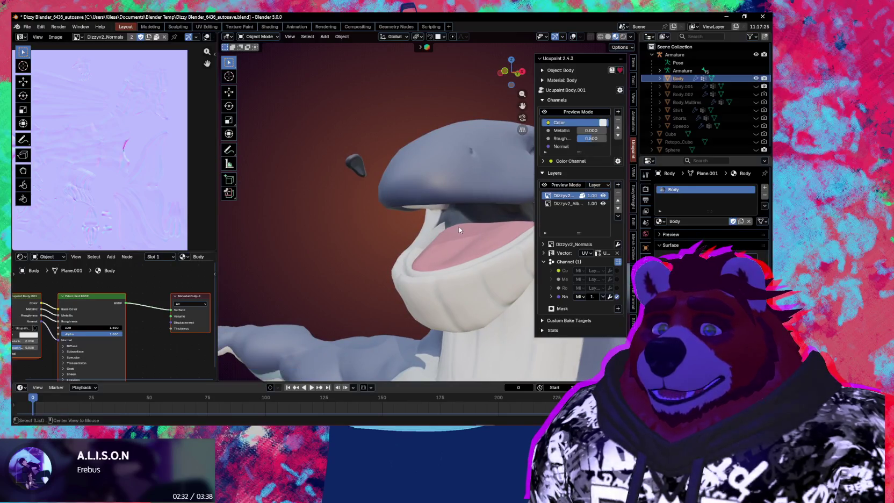
{"action": "scroll", "coordinate": [458, 227], "scroll_direction": "up", "scroll_amount": 2}
{"action": "scroll", "coordinate": [463, 229], "scroll_direction": "up", "scroll_amount": 2}
{"action": "scroll", "coordinate": [465, 230], "scroll_direction": "up", "scroll_amount": 2}
{"action": "mouse_move", "coordinate": [461, 238]}
{"action": "middle_mouse_down"}
{"action": "mouse_move", "coordinate": [403, 247]}
{"action": "mouse_move", "coordinate": [501, 244]}
{"action": "mouse_move", "coordinate": [377, 246]}
{"action": "mouse_move", "coordinate": [268, 226]}
{"action": "mouse_move", "coordinate": [369, 226]}
{"action": "mouse_move", "coordinate": [361, 269]}
{"action": "mouse_move", "coordinate": [420, 258]}
{"action": "mouse_move", "coordinate": [444, 296]}
{"action": "mouse_move", "coordinate": [394, 259]}
{"action": "mouse_move", "coordinate": [407, 270]}
{"action": "middle_mouse_up"}
{"action": "mouse_move", "coordinate": [367, 220]}
{"action": "middle_mouse_down"}
{"action": "mouse_move", "coordinate": [408, 221]}
{"action": "mouse_move", "coordinate": [354, 232]}
{"action": "mouse_move", "coordinate": [431, 238]}
{"action": "mouse_move", "coordinate": [464, 262]}
{"action": "mouse_move", "coordinate": [392, 274]}
{"action": "middle_mouse_up"}
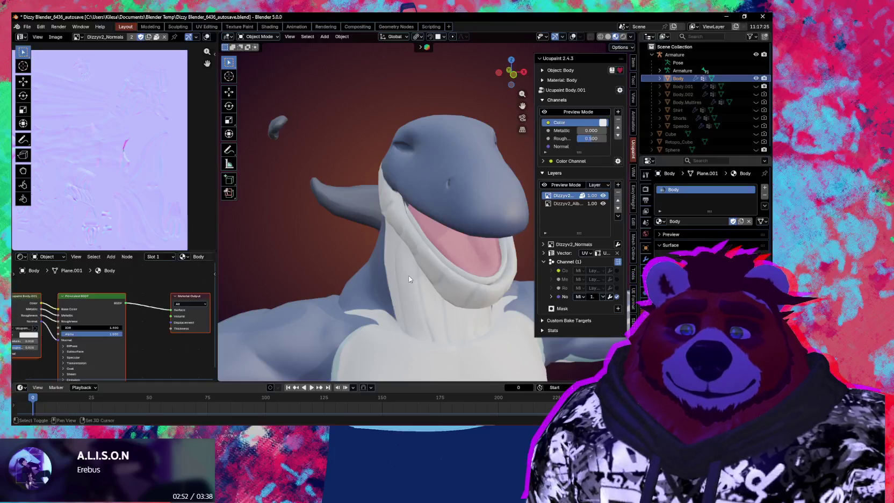
- Pull back to show head and torso, enlarge the Node Editor, and view the shark from the side
{"action": "scroll", "coordinate": [374, 226], "scroll_direction": "down", "scroll_amount": 3}
{"action": "scroll", "coordinate": [397, 251], "scroll_direction": "down", "scroll_amount": 2}
{"action": "mouse_move", "coordinate": [397, 251]}
{"action": "middle_mouse_down"}
{"action": "mouse_move", "coordinate": [421, 296]}
{"action": "mouse_move", "coordinate": [416, 279]}
{"action": "mouse_move", "coordinate": [474, 261]}
{"action": "mouse_move", "coordinate": [317, 255]}
{"action": "mouse_move", "coordinate": [294, 245]}
{"action": "mouse_move", "coordinate": [380, 231]}
{"action": "mouse_move", "coordinate": [393, 249]}
{"action": "mouse_move", "coordinate": [395, 239]}
{"action": "mouse_move", "coordinate": [421, 239]}
{"action": "mouse_move", "coordinate": [420, 251]}
{"action": "middle_mouse_up"}
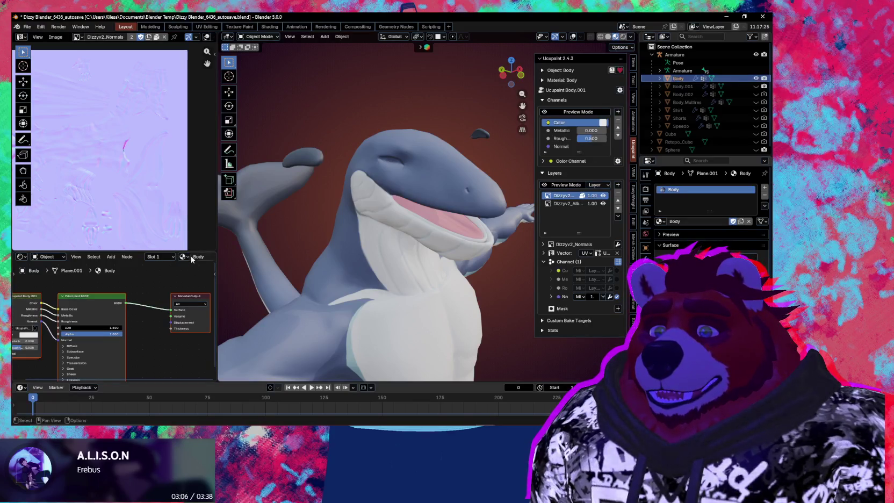
{"action": "left_click_drag", "start_coordinate": [194, 251], "coordinate": [197, 192]}
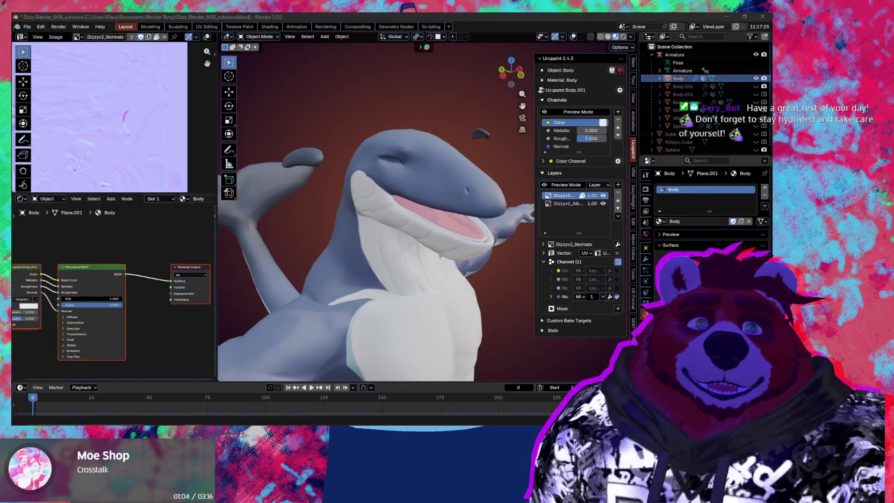
{"action": "middle_click_drag", "start_coordinate": [408, 266], "coordinate": [461, 247]}
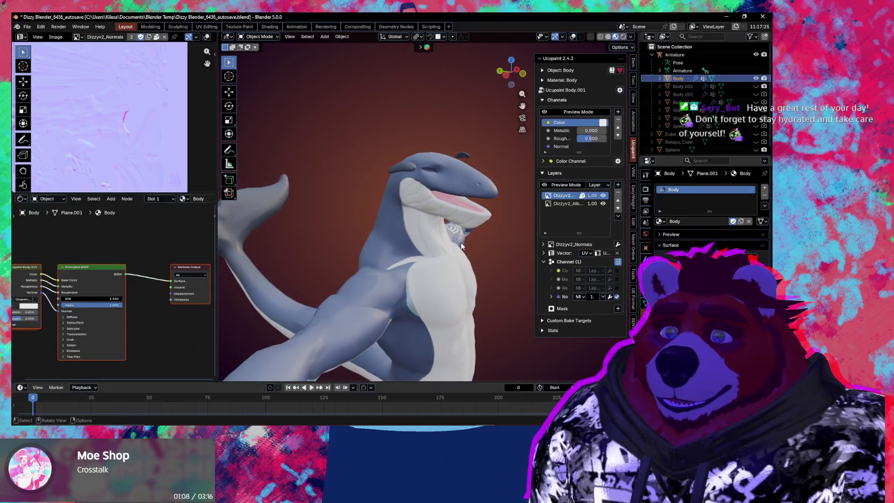